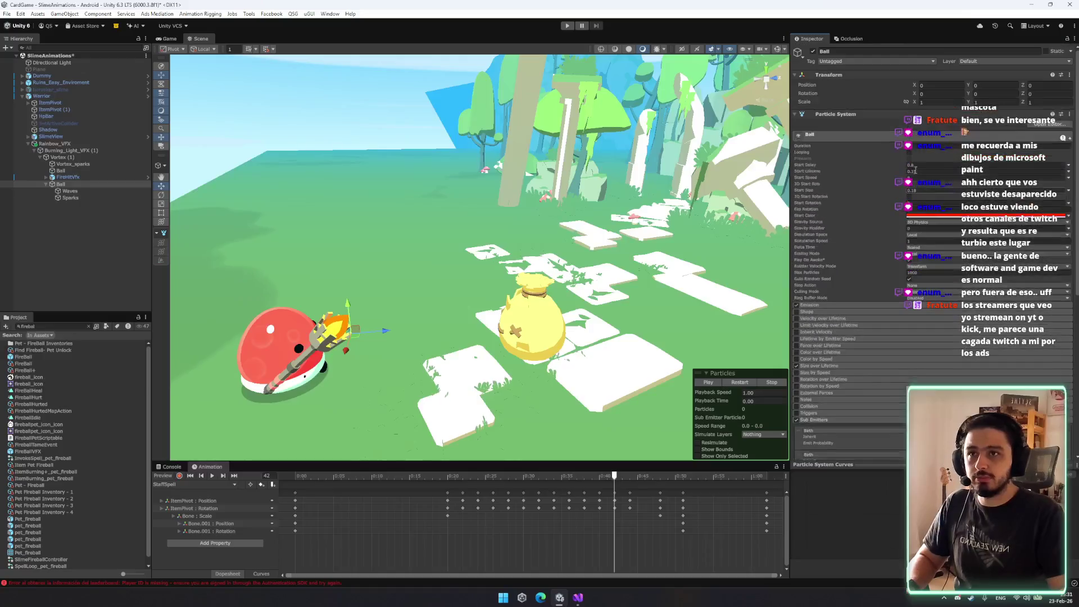
Select the Waves and Sparks effects, then the Ball particle system alone.
click(83, 192)
shift+click(83, 198)
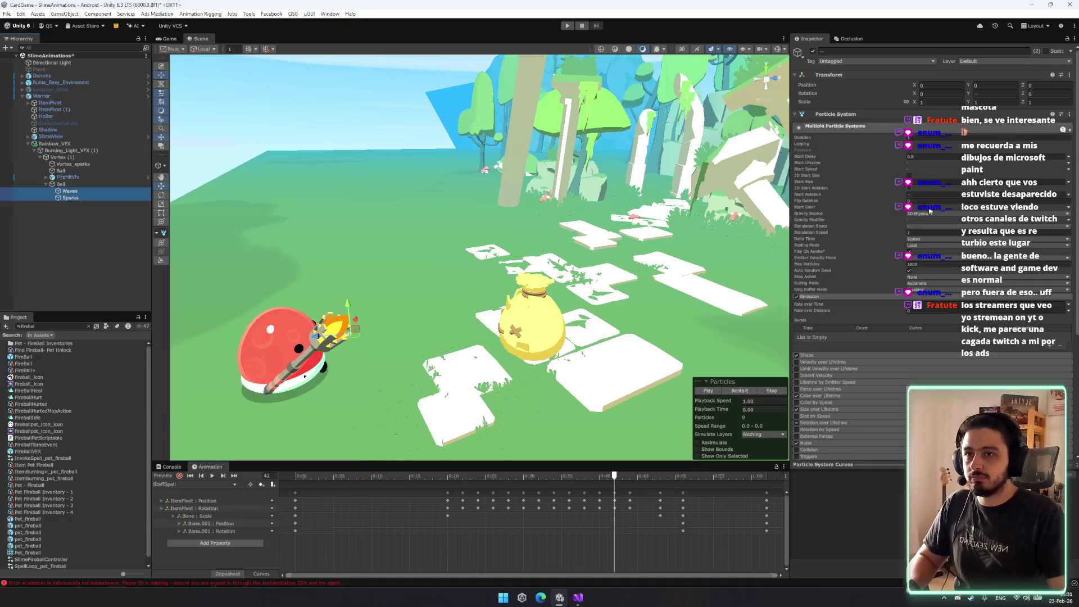
scroll(827, 313, down, 4)
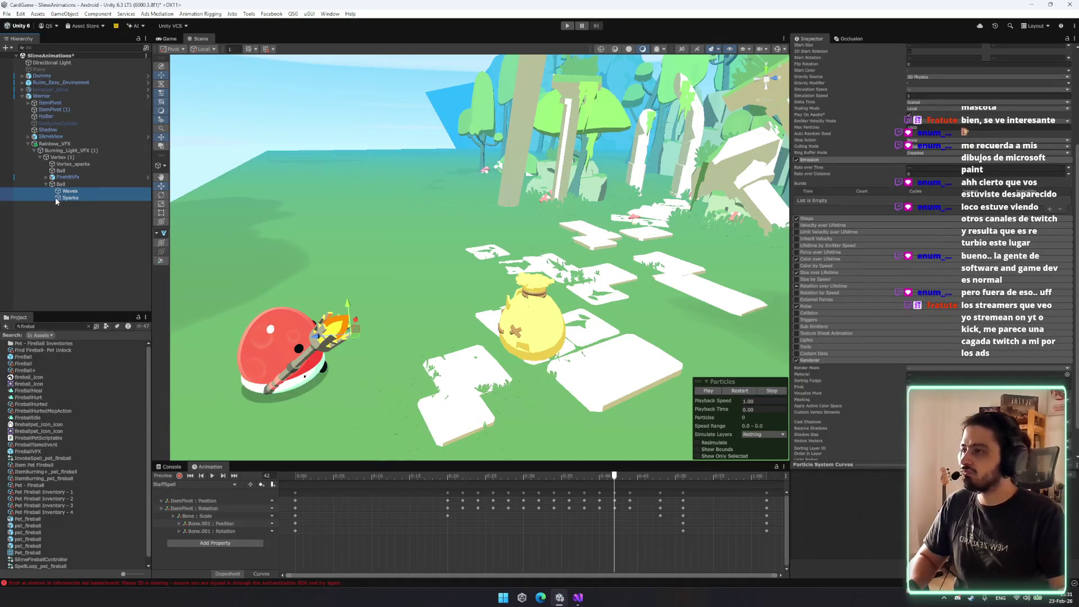
click(76, 185)
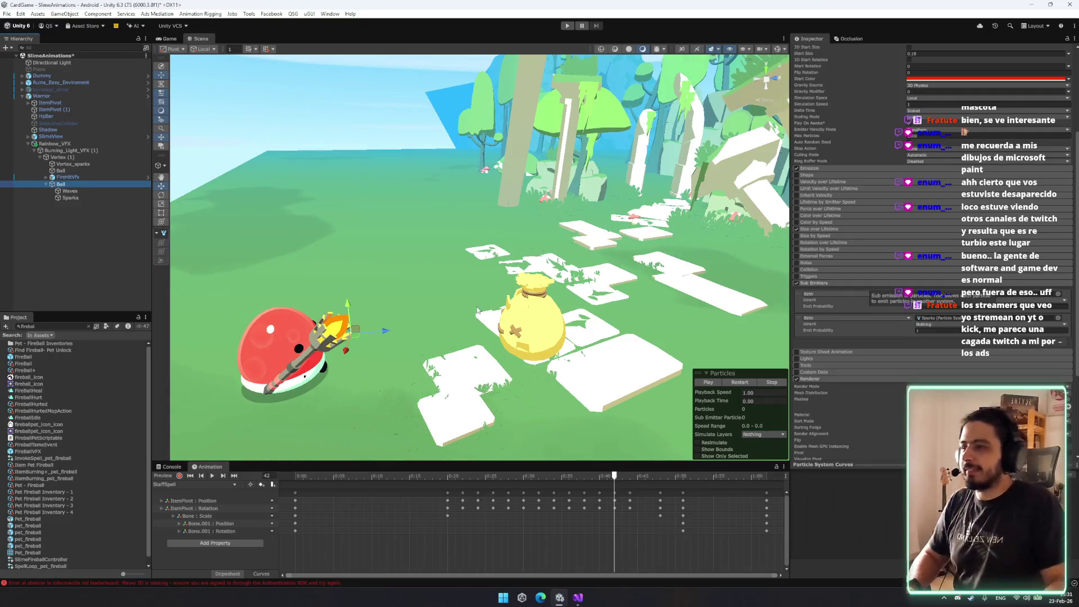
Preview the Ball fireball effect and begin replacing the Project search text.
click(708, 382)
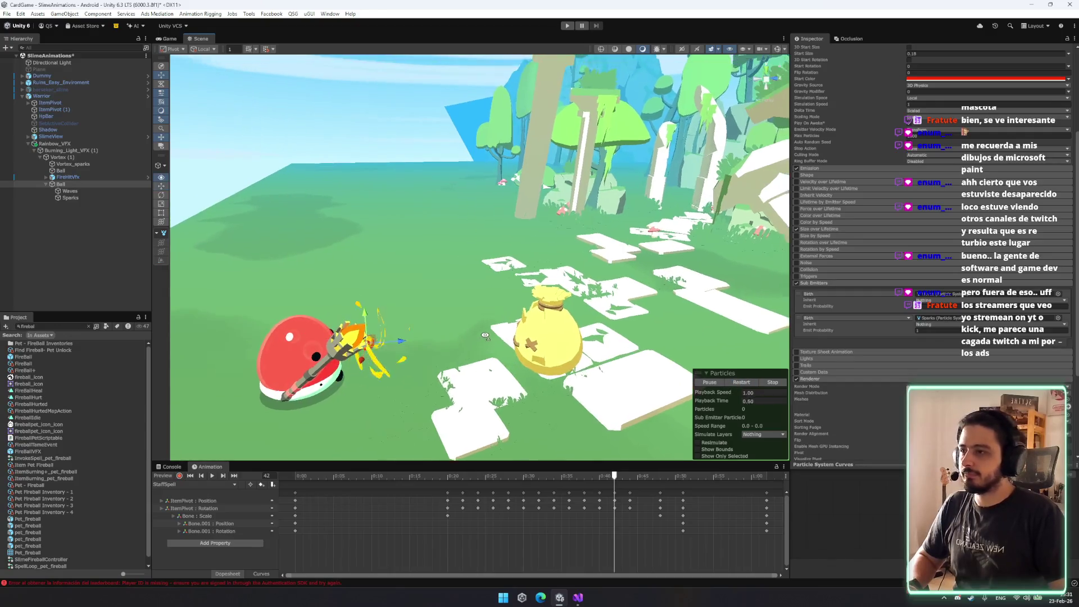
click(78, 184)
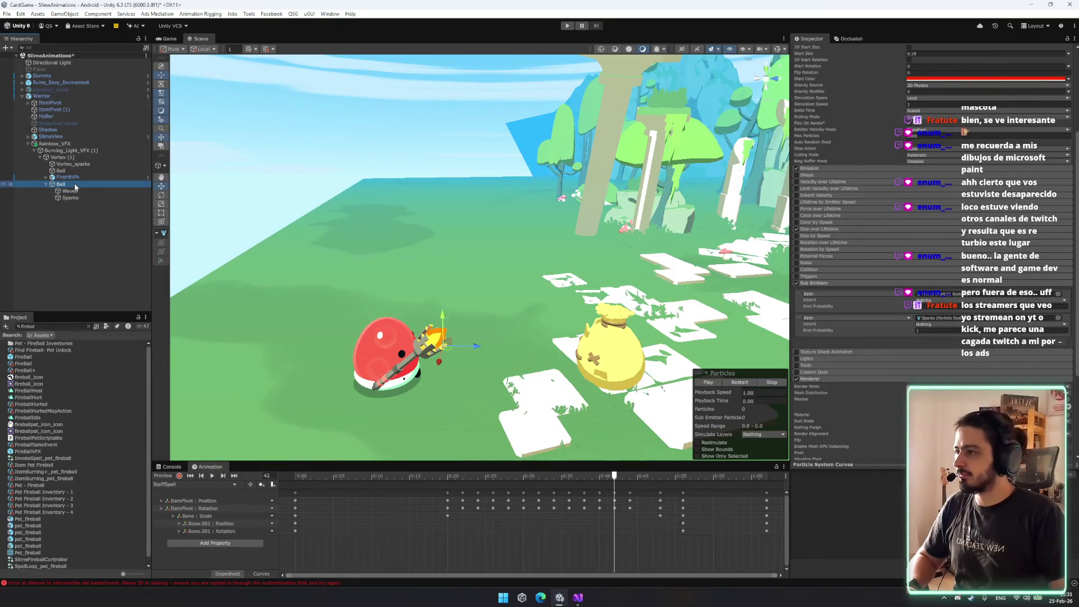
click(56, 326)
key(BackSpace)
key(BackSpace)
key(BackSpace)
Search for 'firestr' and add the FireStrikeVfx prefab to the scene.
text(s)
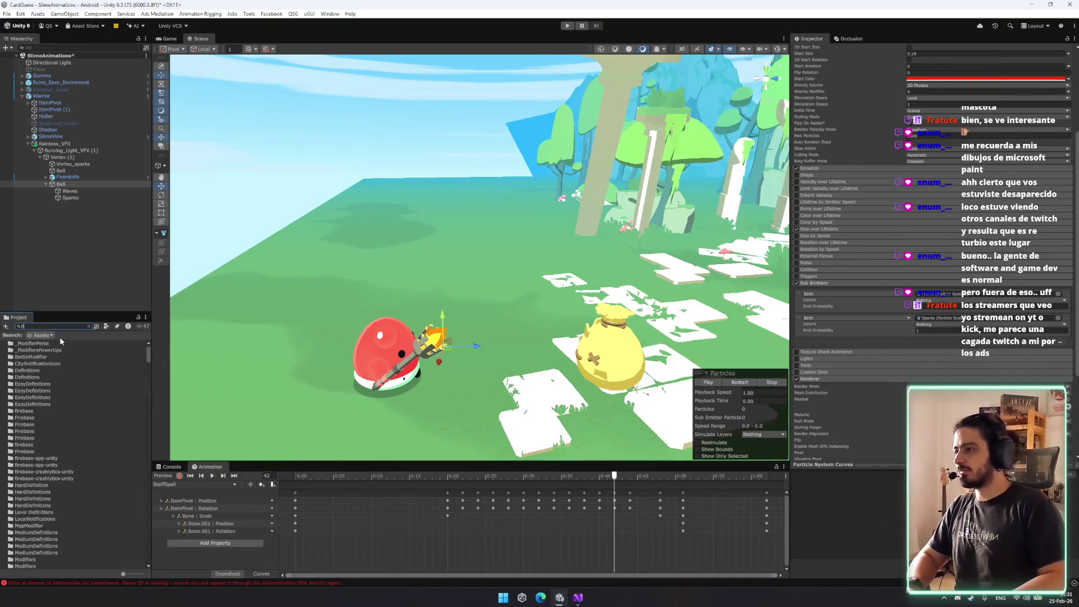
text(tr)
mouse_move(29, 349)
mouse_down()
mouse_move(79, 253)
mouse_move(30, 218)
mouse_up()
click(42, 212)
Duplicate FireHitVfx and place the copy under the staff's Ball effect.
key(Right)
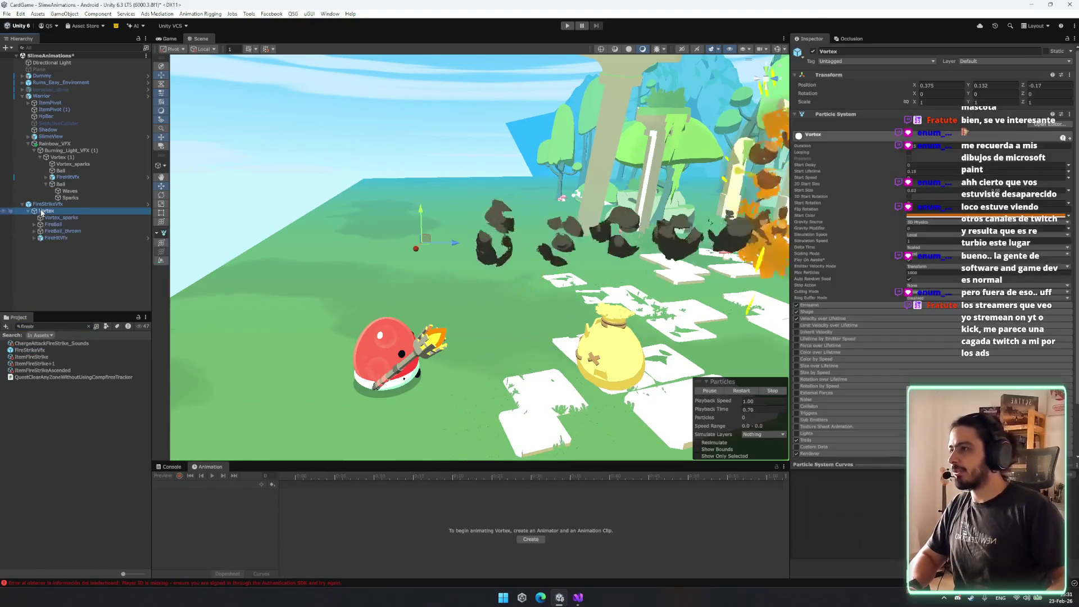
key(Down)
key(Down)
key(Down)
key(ctrl+d)
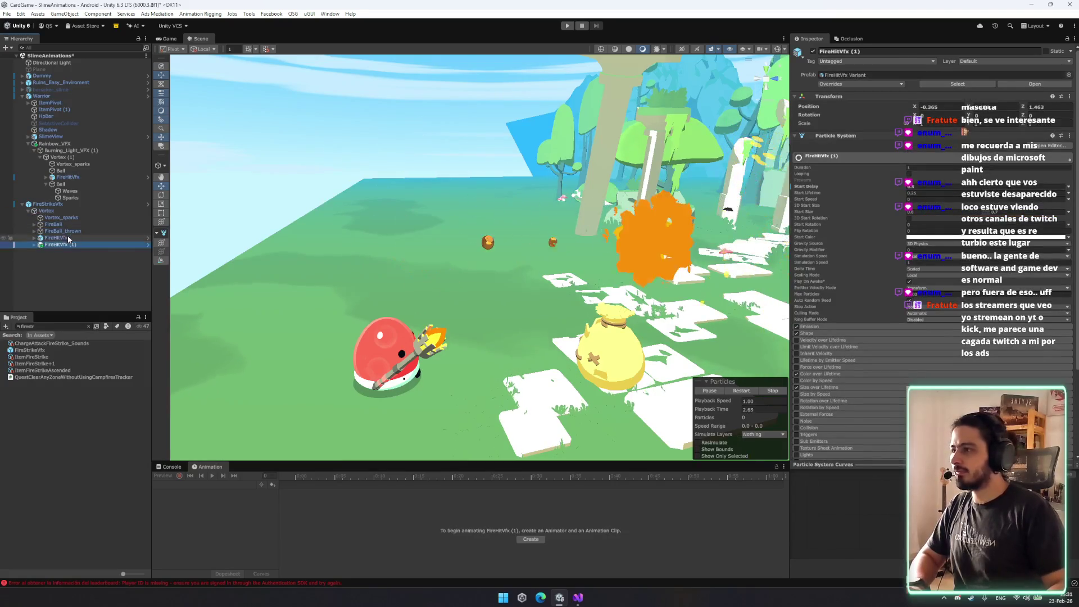
drag(61, 174, 73, 191)
Delete the Ball with its Waves and Sparks, then undo the changes.
click(70, 197)
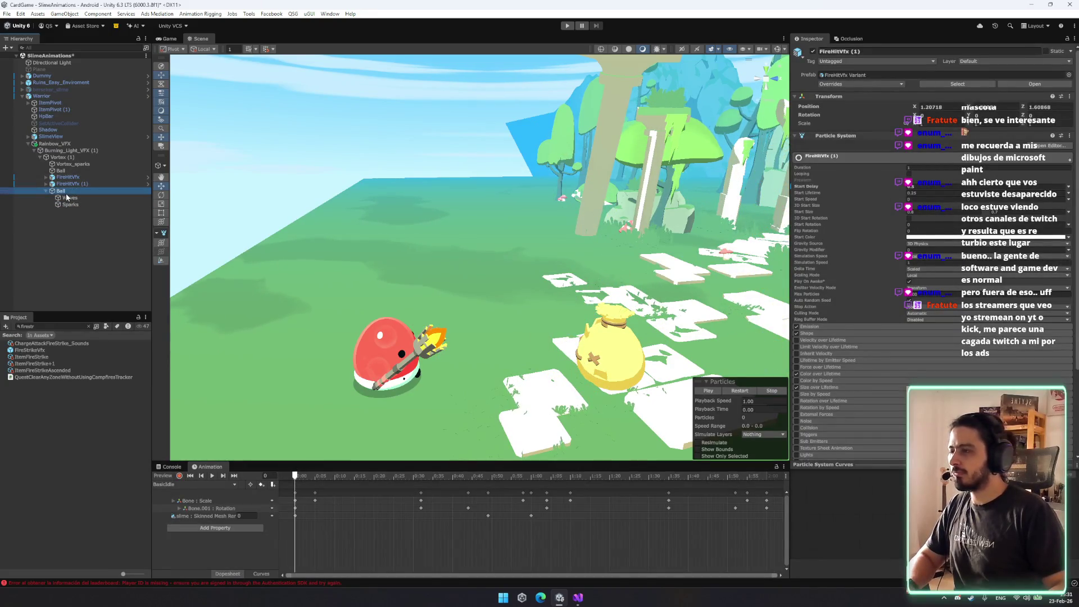
shift+click(79, 204)
click(72, 191)
key(Delete)
key(Right)
key(Down)
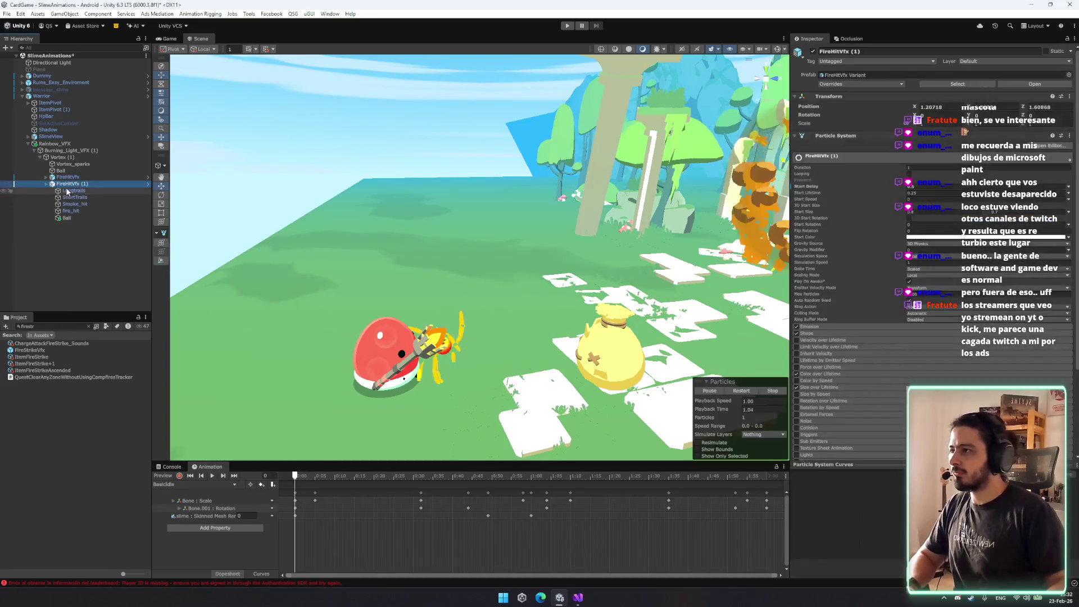
key(ctrl+z)
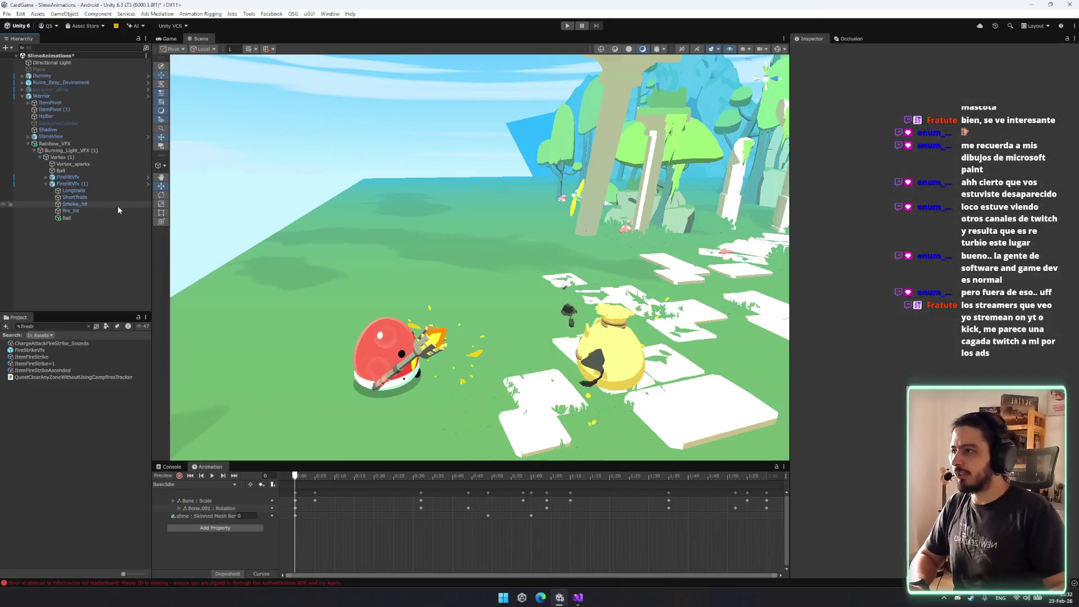
key(ctrl+z)
key(ctrl+z)
key(ctrl+z)
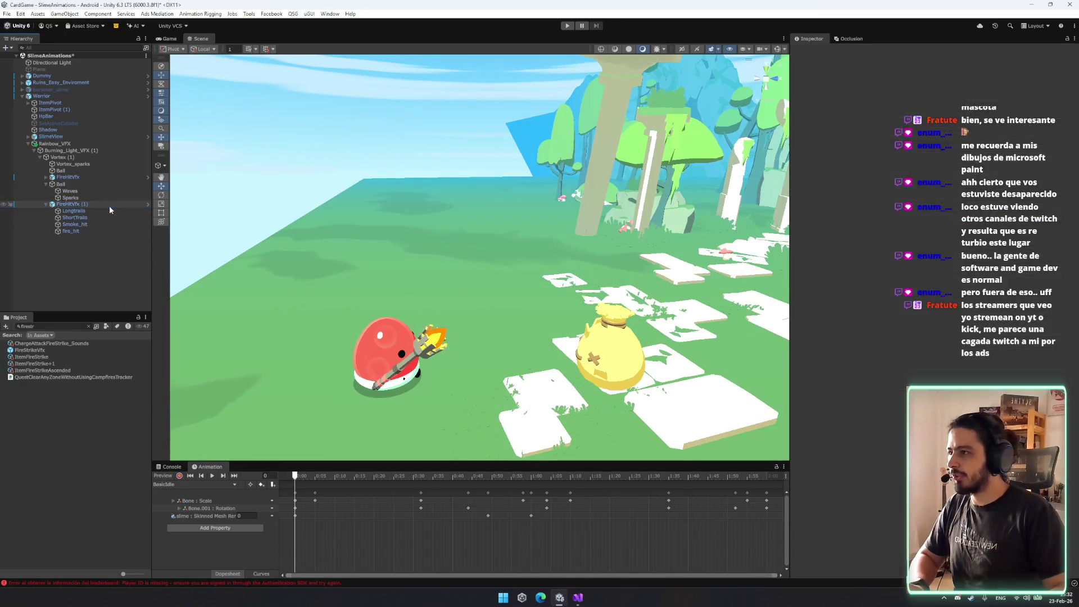
Duplicate FireBall, discard that copy, and duplicate FireBall_thrown instead.
click(86, 258)
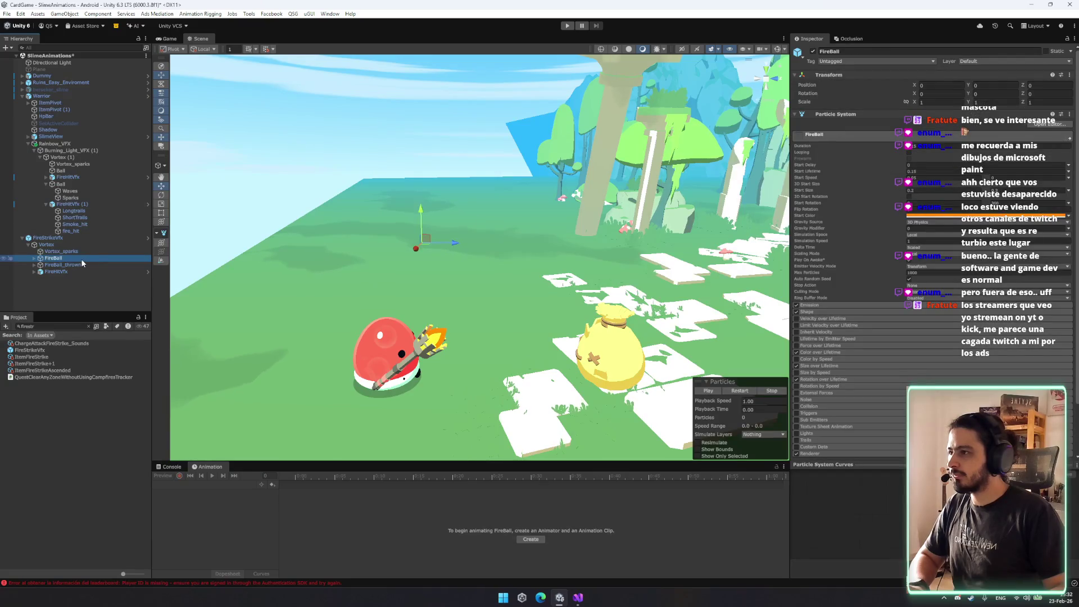
key(ctrl+d)
mouse_move(79, 266)
mouse_down()
mouse_move(70, 204)
mouse_move(67, 267)
mouse_up()
key(Delete)
click(84, 265)
key(ctrl+d)
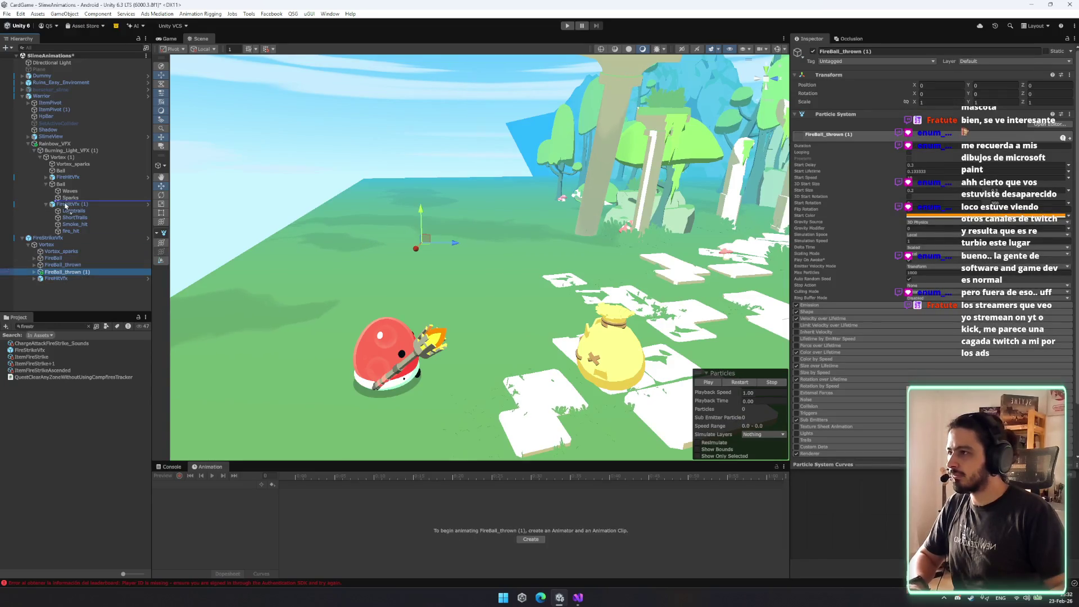
Move FireBall_thrown (1) under Ball, delete FireStrikeVfx, and replay the preview.
drag(62, 188, 61, 185)
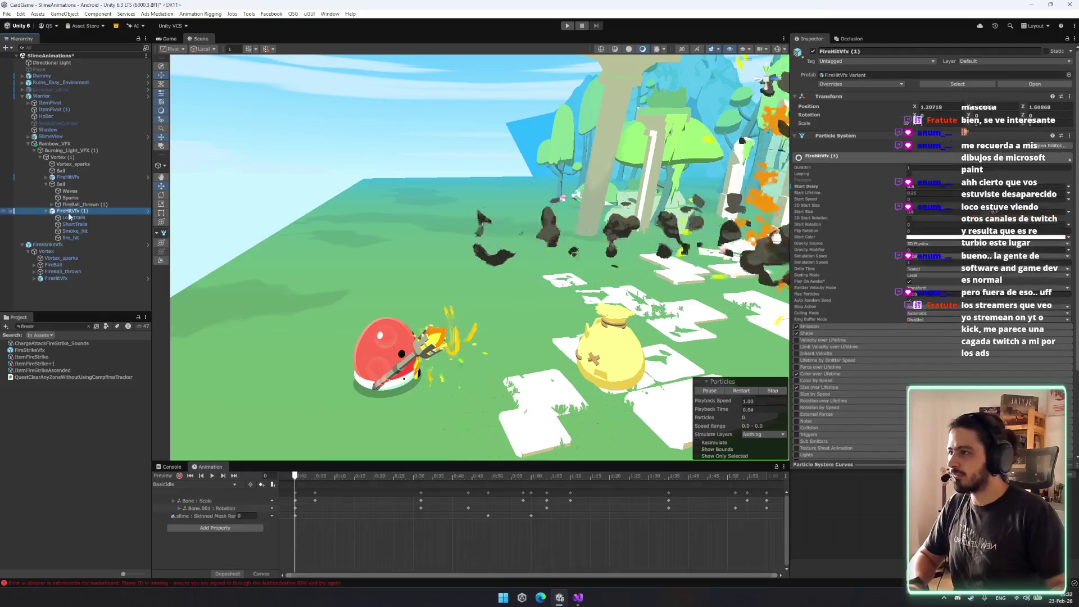
click(69, 212)
key(Delete)
click(85, 205)
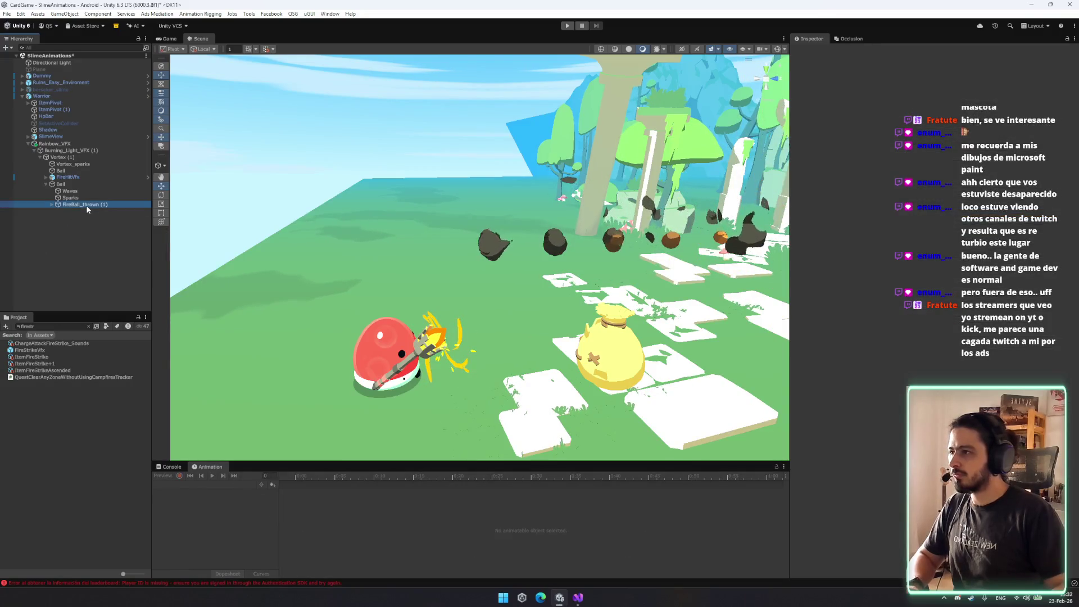
click(774, 385)
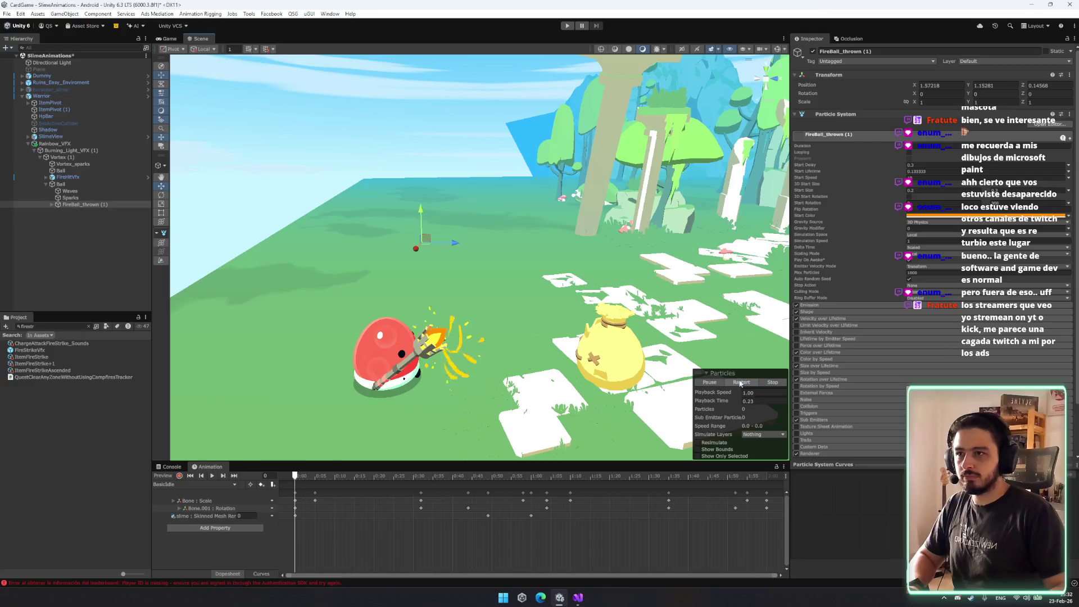
Reset the fireball's Transform to zero position and restart the preview.
right_click(875, 79)
click(922, 137)
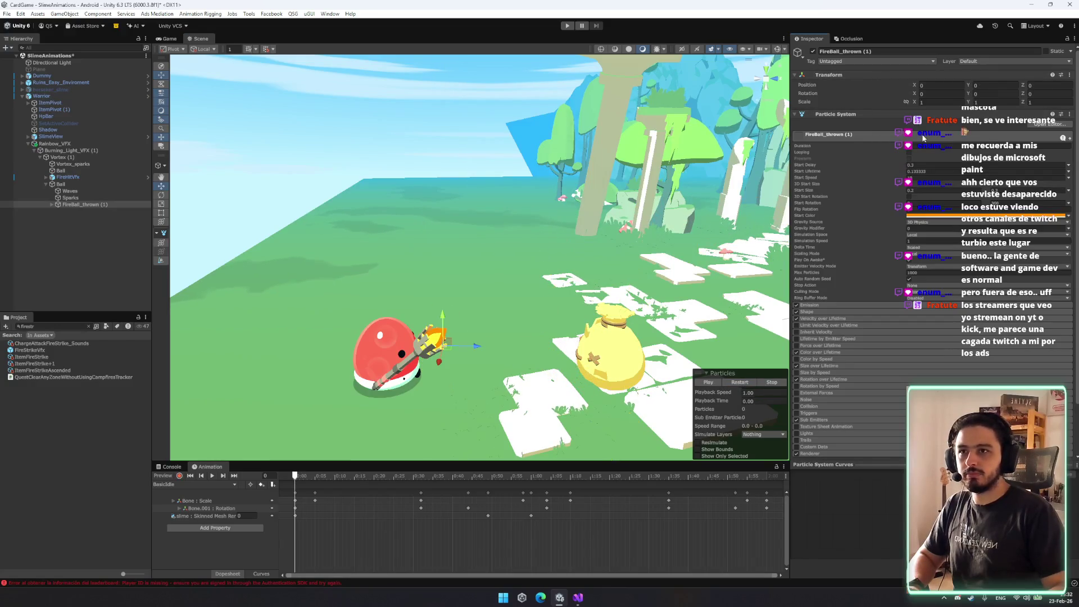
click(742, 383)
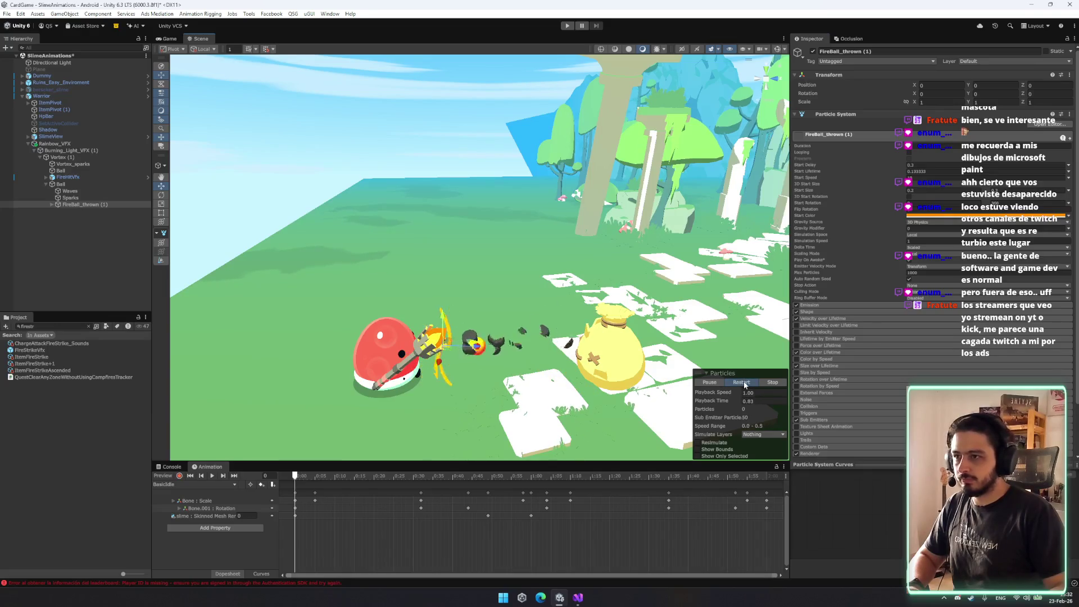
Move the copy above Ball, remove Waves and Sparks, and rename it FireBall_thrown.
click(70, 205)
drag(56, 201, 73, 184)
click(70, 204)
shift+click(71, 196)
click(73, 184)
key(Return)
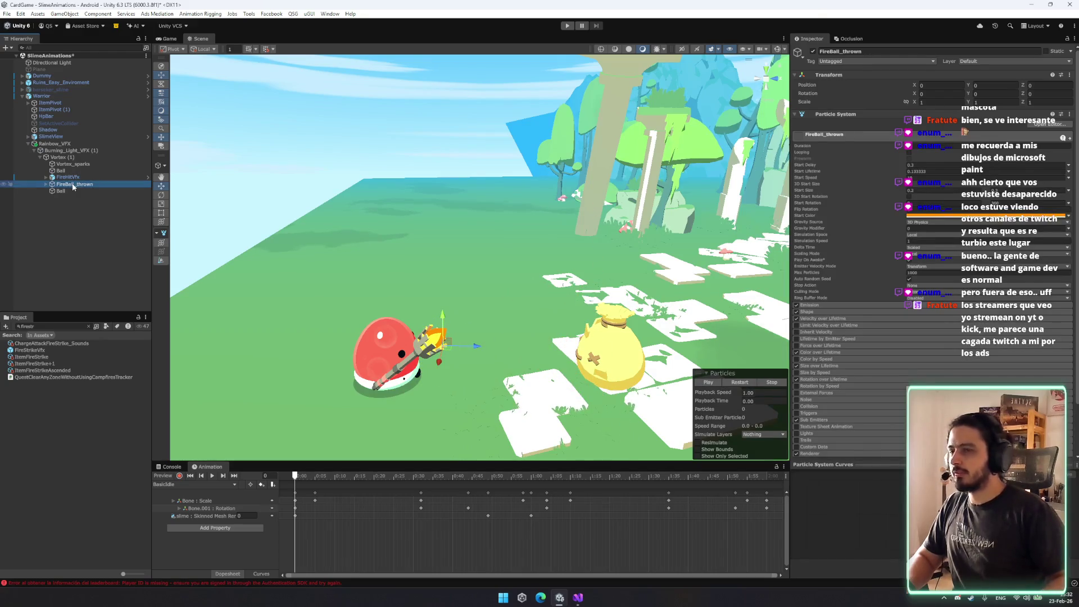
Delete FireBall_thrown's Fireball (1) child and make Ball its child.
click(72, 191)
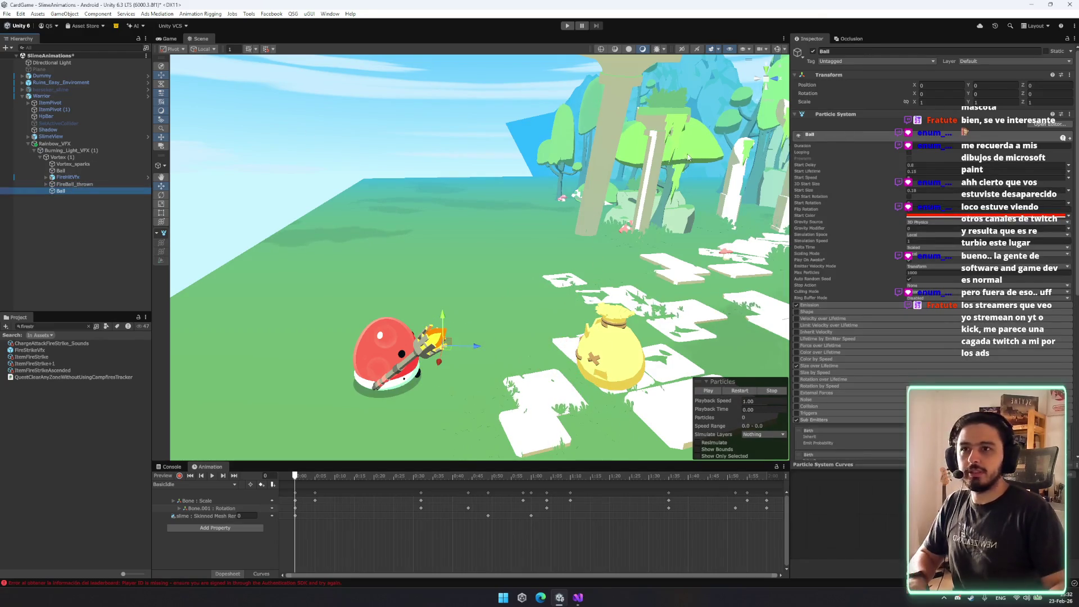
key(Up)
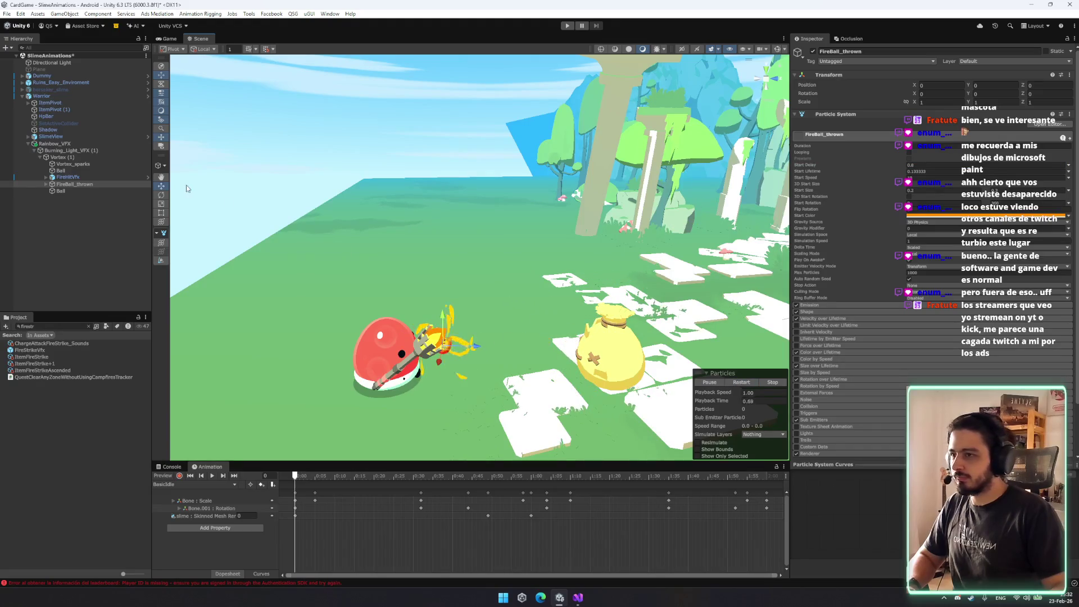
click(72, 185)
key(Right)
click(73, 191)
key(Delete)
drag(72, 197, 83, 186)
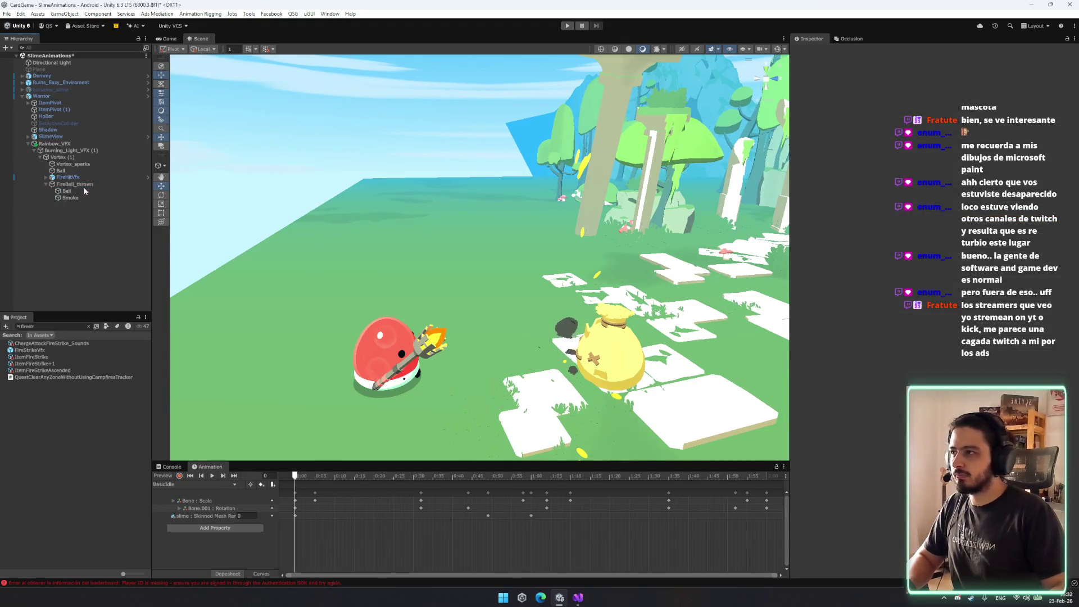
Replay the FireBall_thrown effect with the view framed on the fireball.
click(78, 184)
click(737, 382)
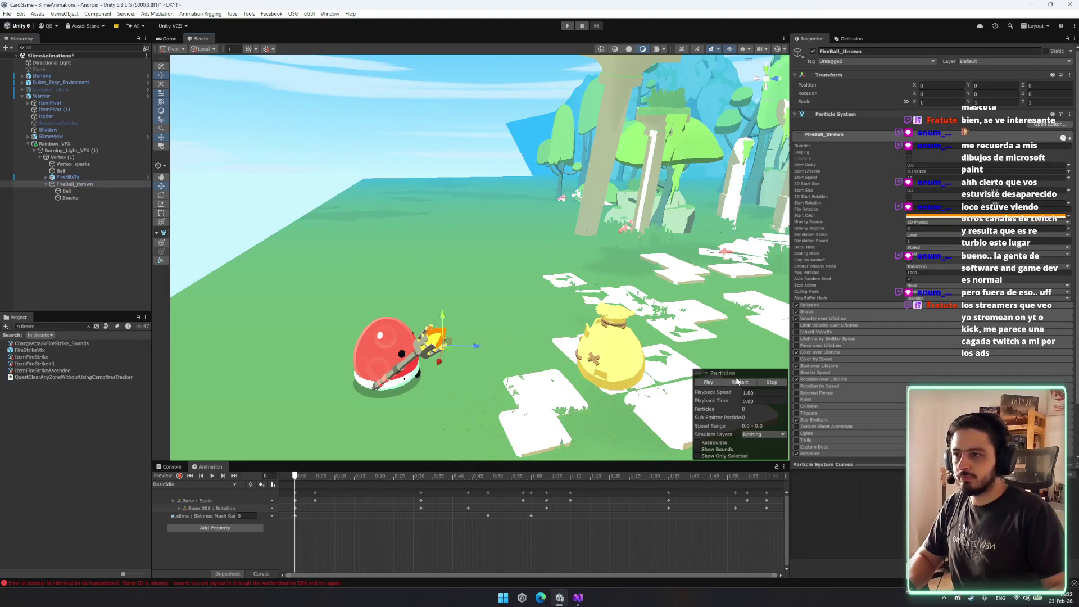
click(739, 383)
key(f)
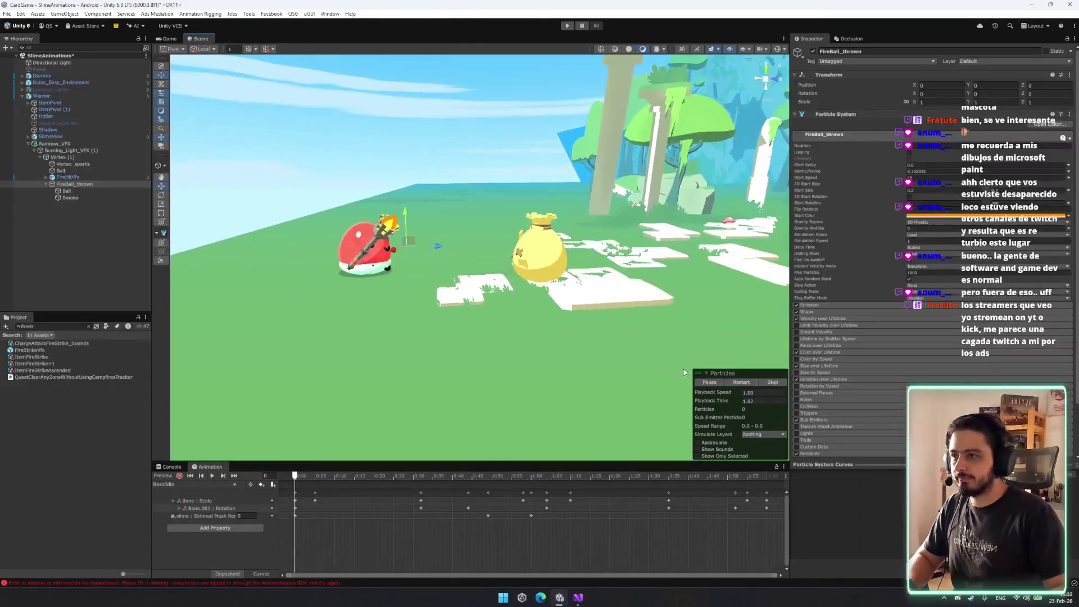
click(749, 384)
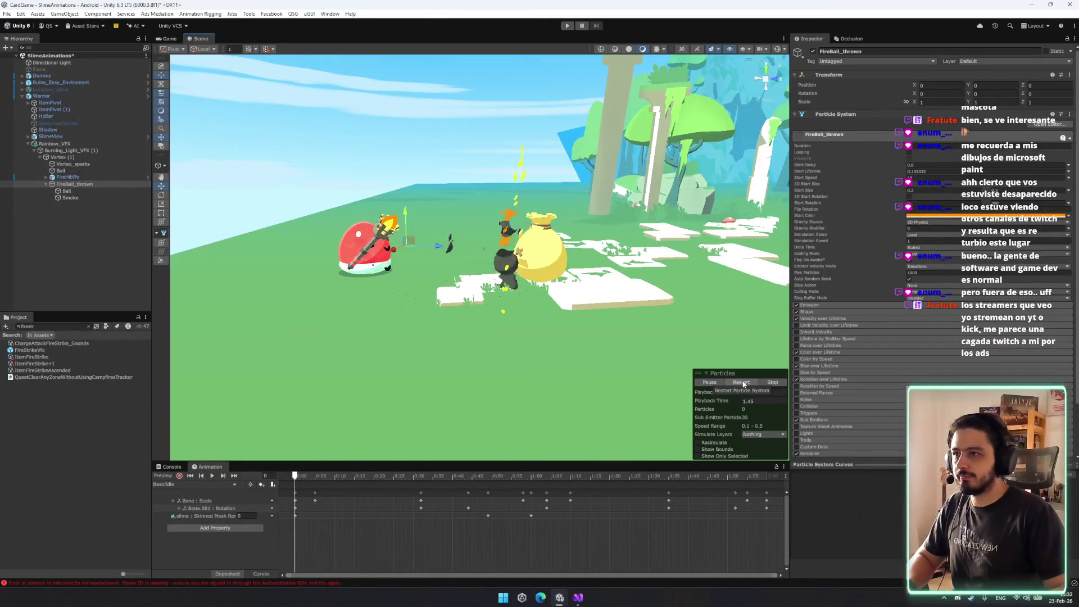
Open the Smoke system's Emission rate over time and orbit toward the slime.
click(72, 192)
click(70, 197)
scroll(858, 337, down, 2)
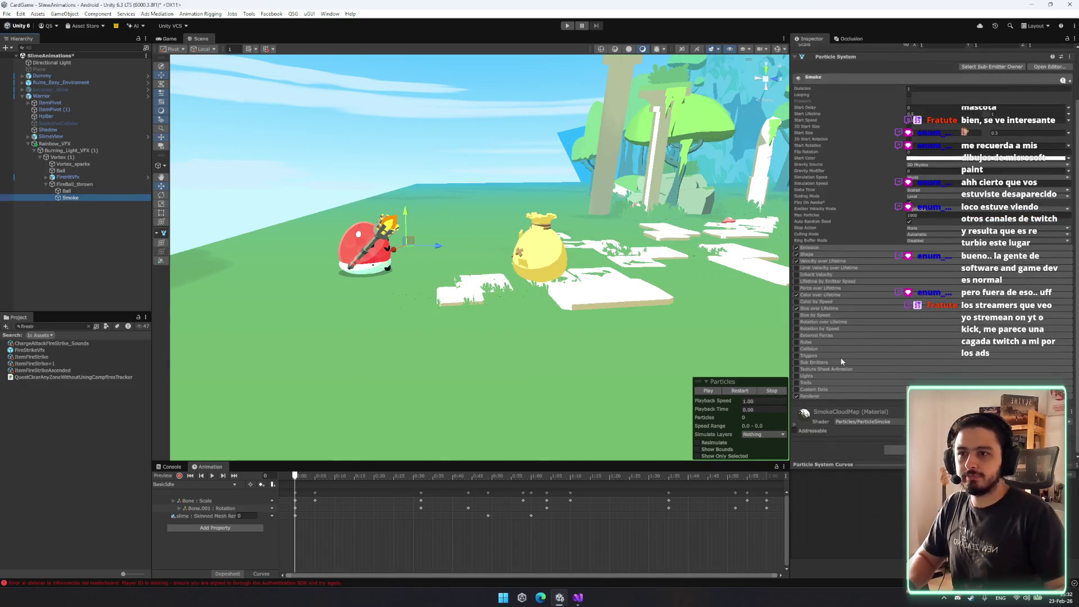
click(835, 248)
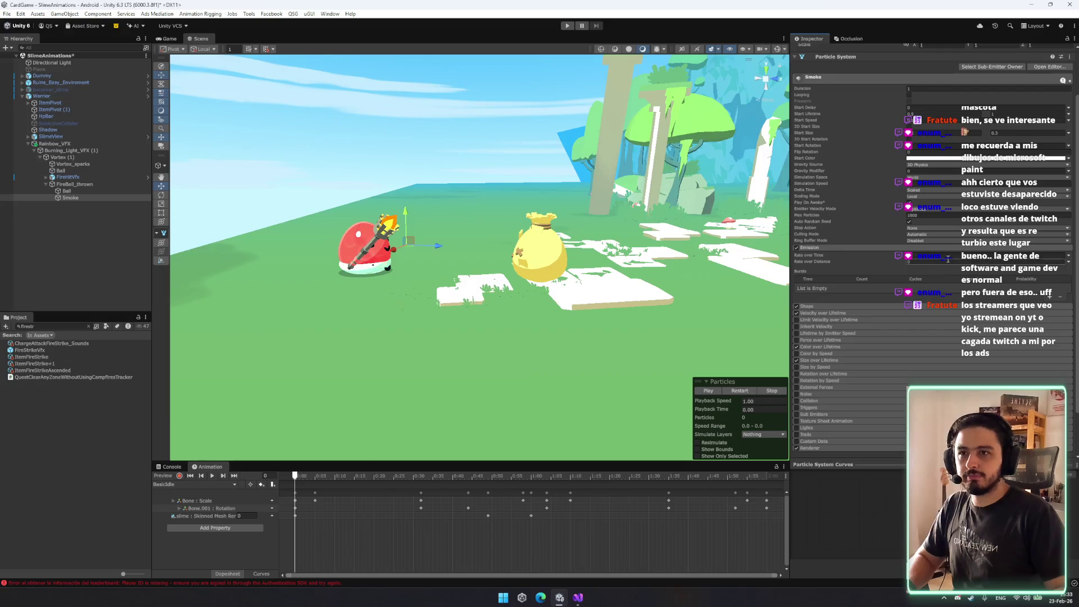
click(948, 259)
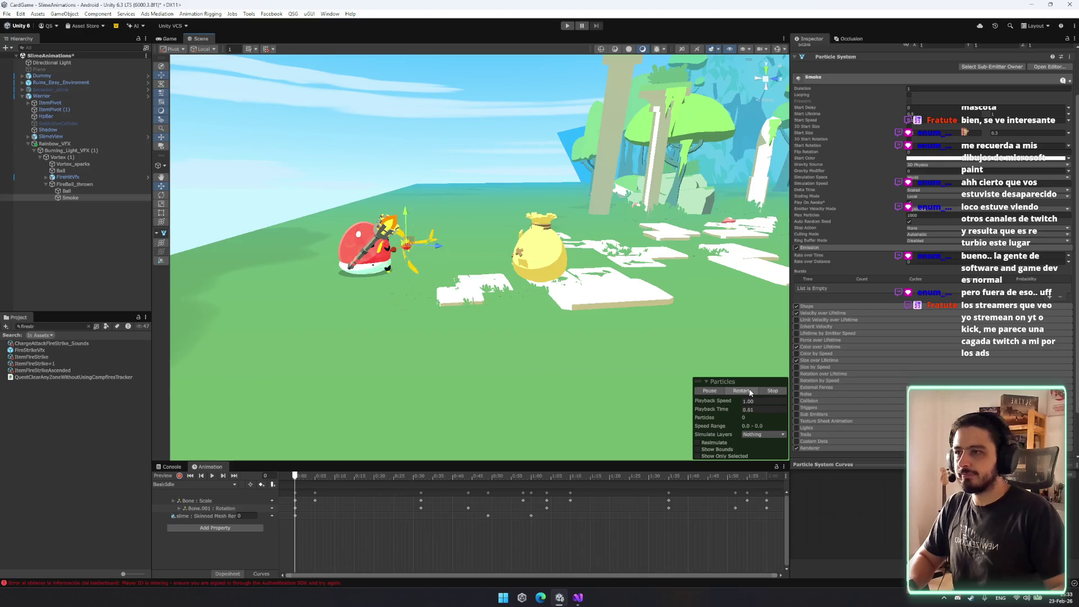
drag(691, 348, 622, 307)
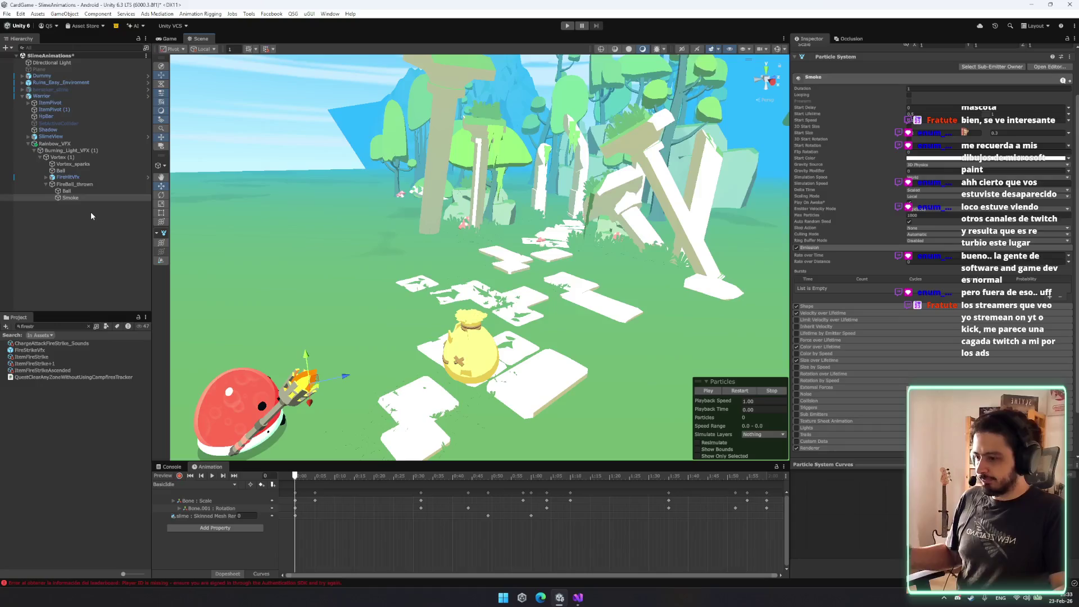
Rename the staff's Burning_Light_VFX (1) effect to StaffFireball.
click(84, 164)
click(79, 152)
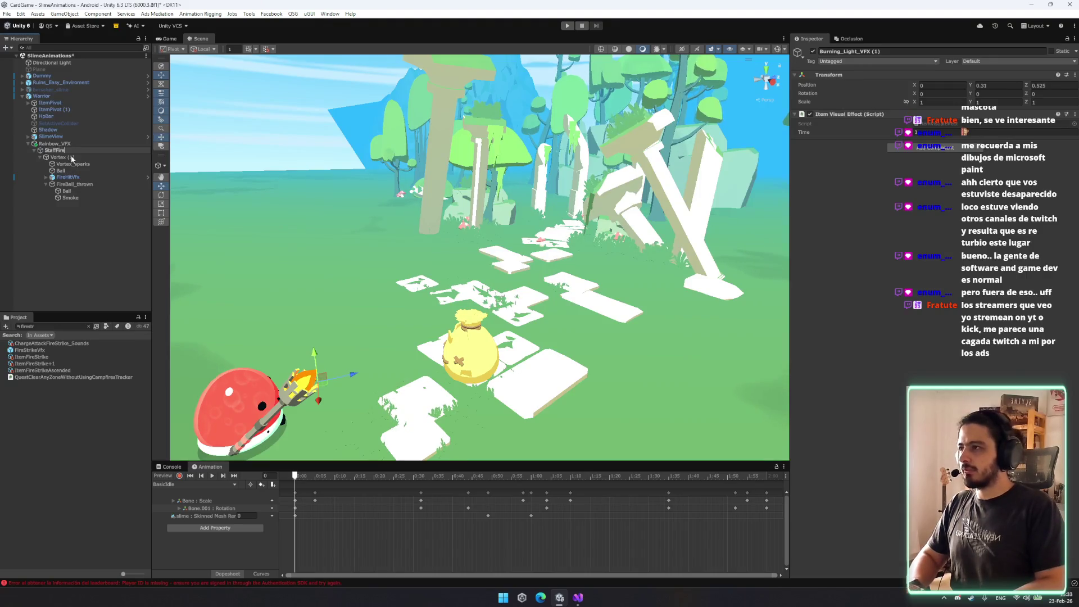
text(ball)
key(Return)
Rename Rainbow_VFX to Staff_fire_VFX, move Vortex (1) under it, delete StaffFireball, and replay.
click(73, 144)
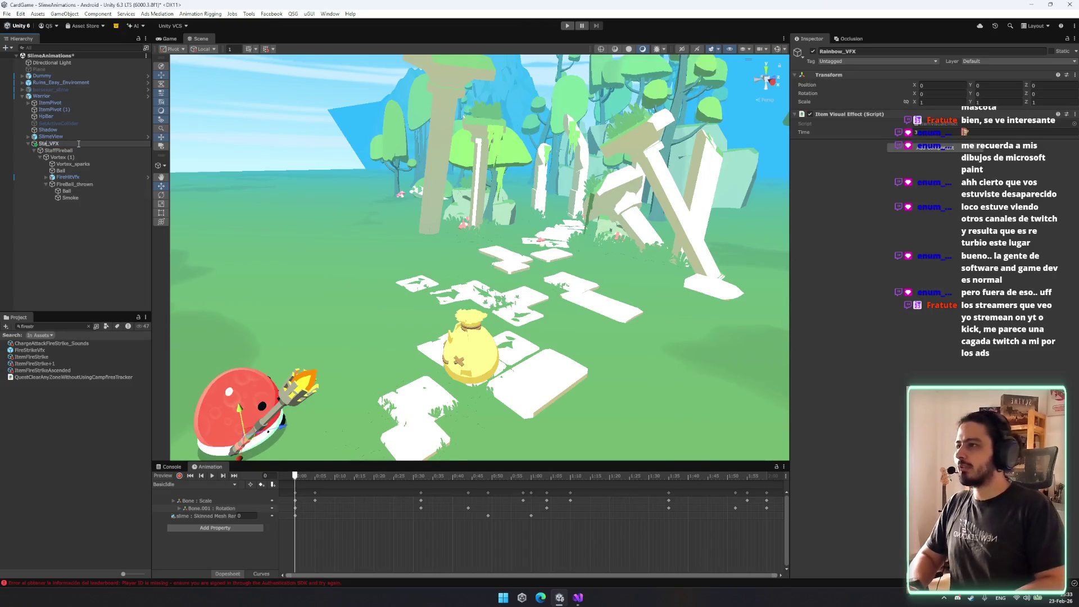
key(Return)
drag(81, 157, 71, 147)
click(59, 198)
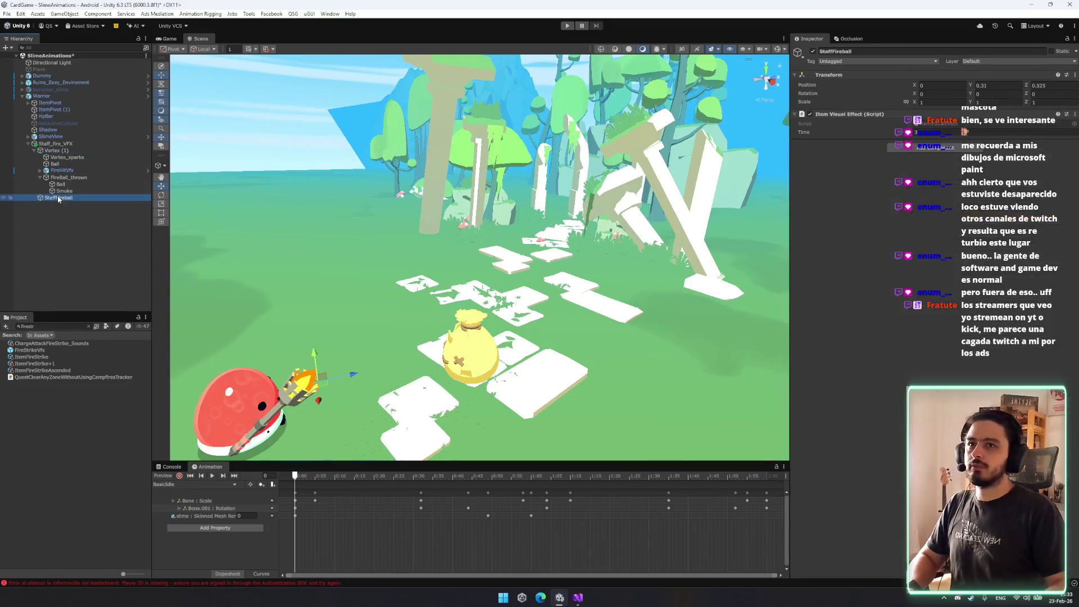
key(Delete)
click(59, 150)
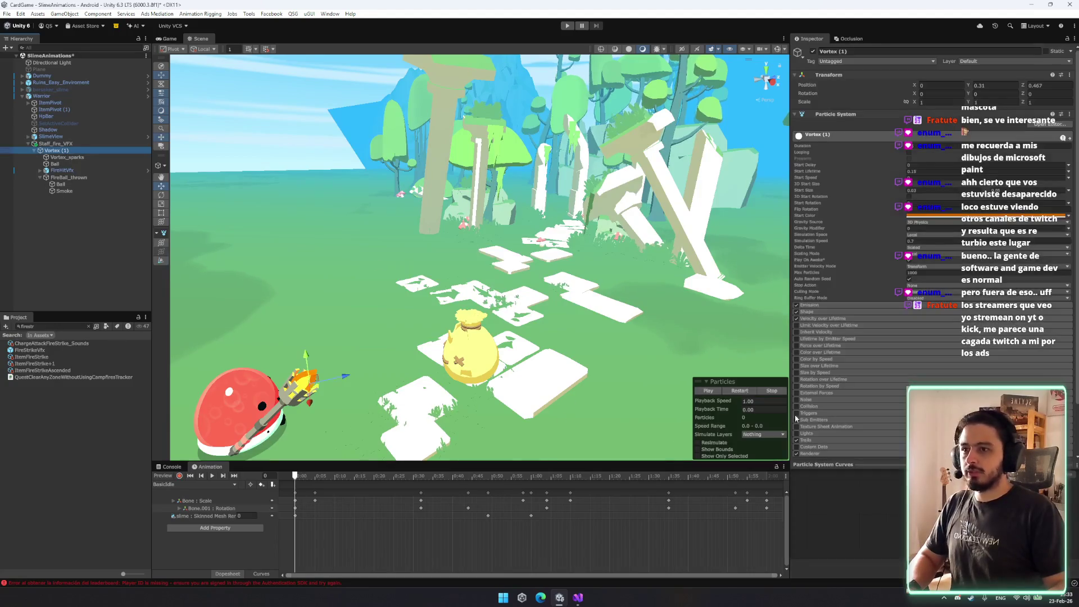
click(739, 391)
Orbit around the staff and bag while replaying the fireball.
drag(427, 360, 690, 387)
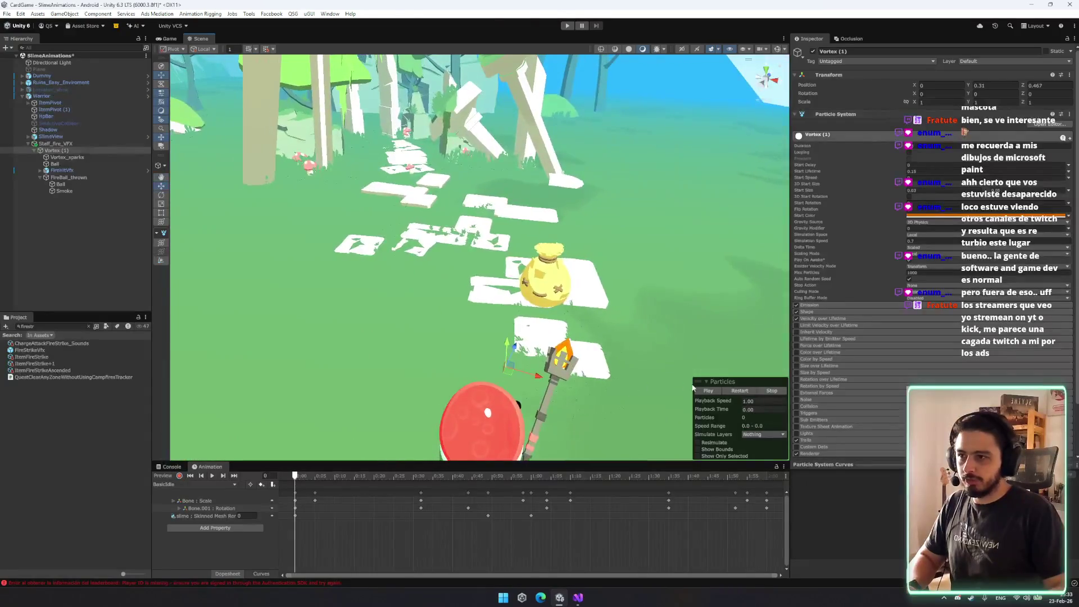
click(729, 392)
mouse_move(728, 391)
mouse_down()
mouse_move(684, 348)
mouse_move(698, 364)
mouse_up()
click(730, 392)
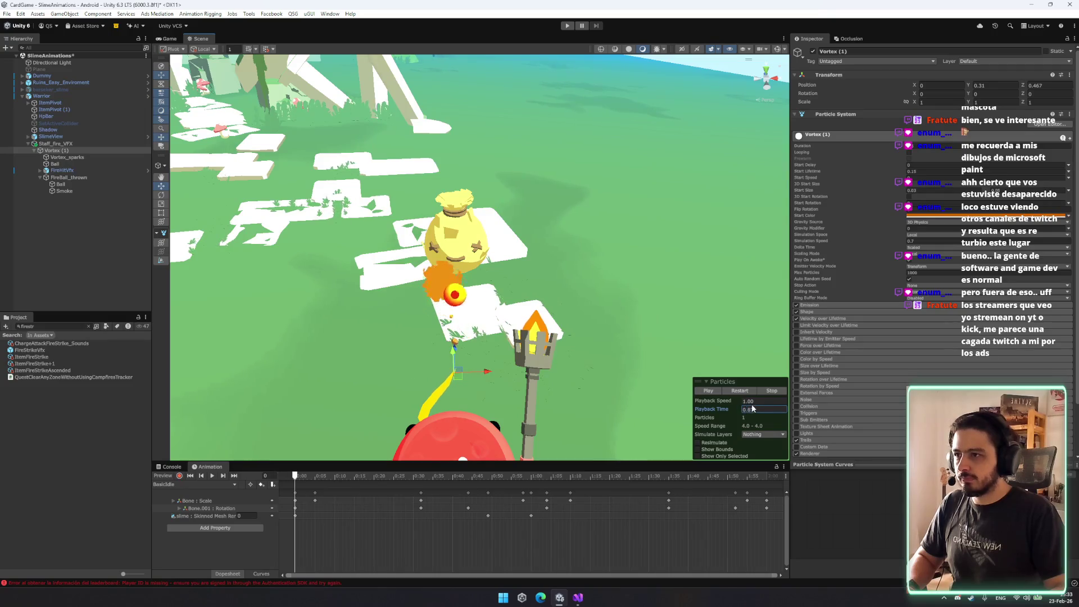
Turn off Velocity over Lifetime on the FireBall_thrown particle system.
click(67, 177)
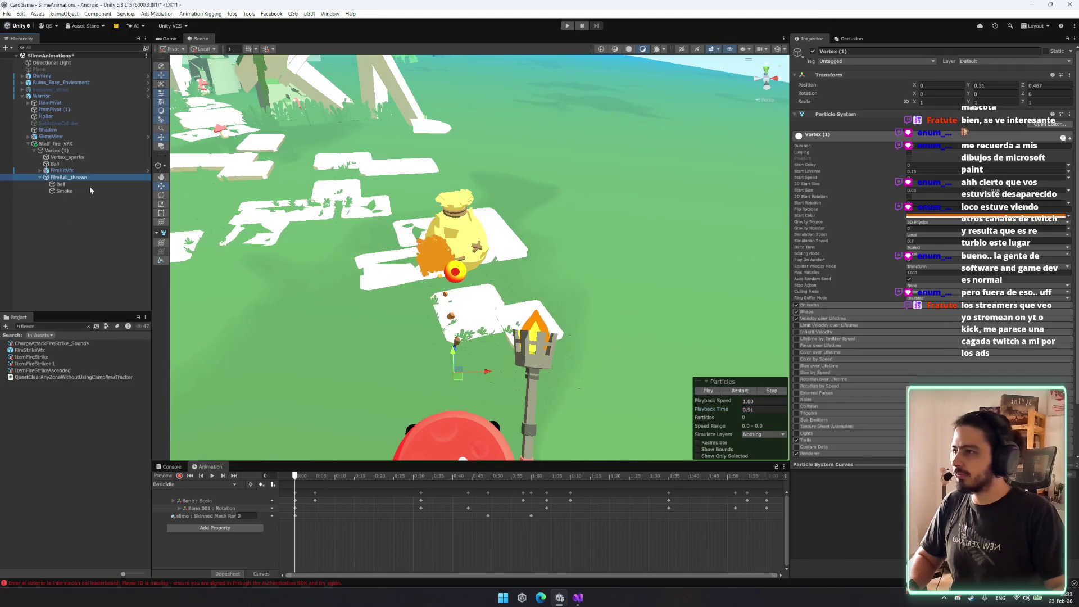
click(822, 318)
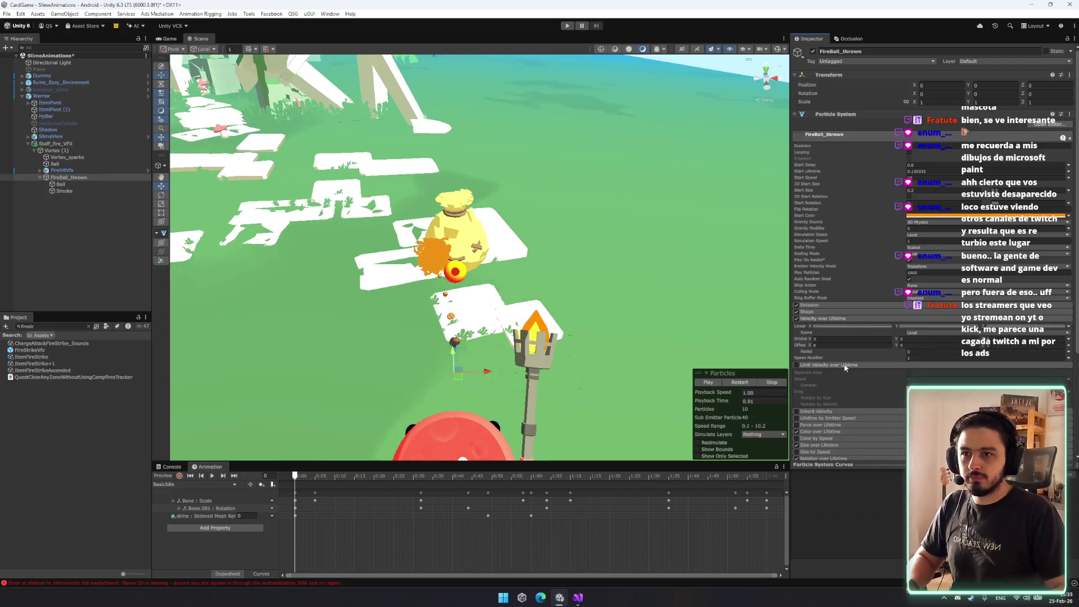
click(844, 365)
click(799, 320)
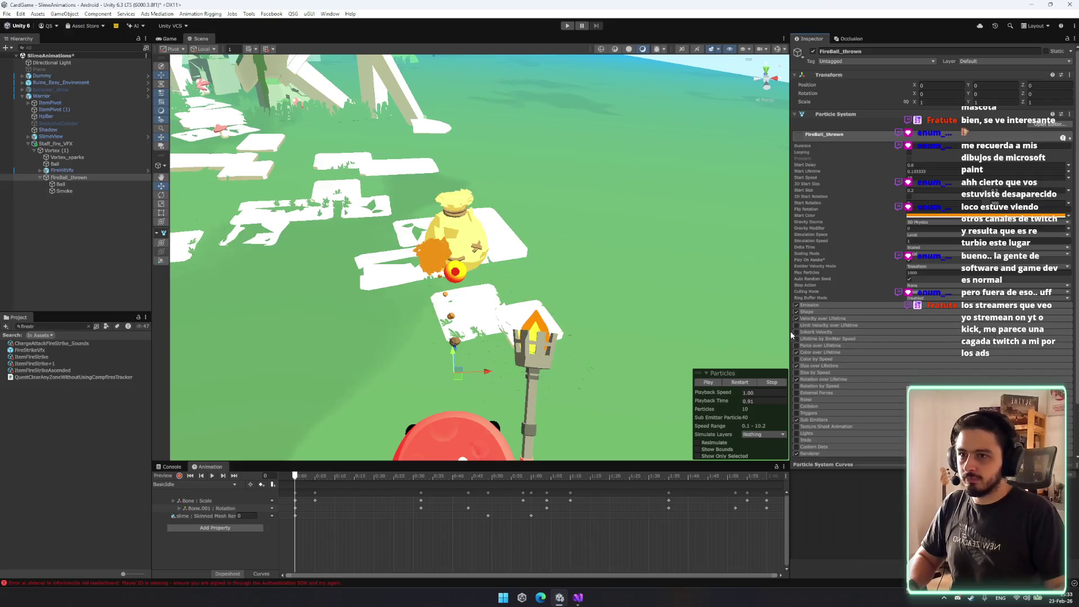
click(796, 318)
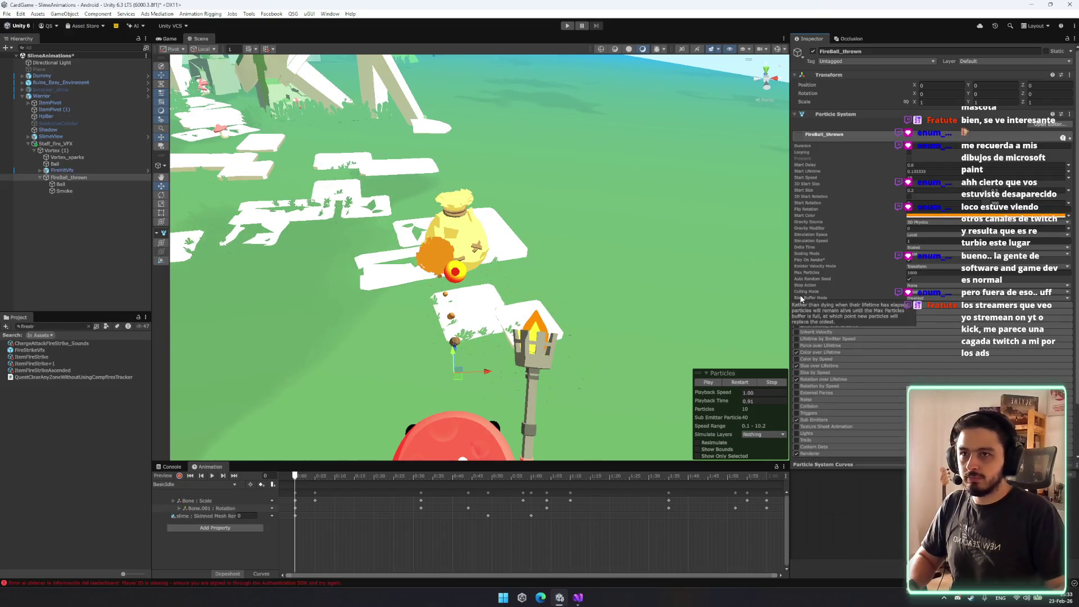
Inspect the fireball's child system, Emission bursts and Shape settings.
click(96, 176)
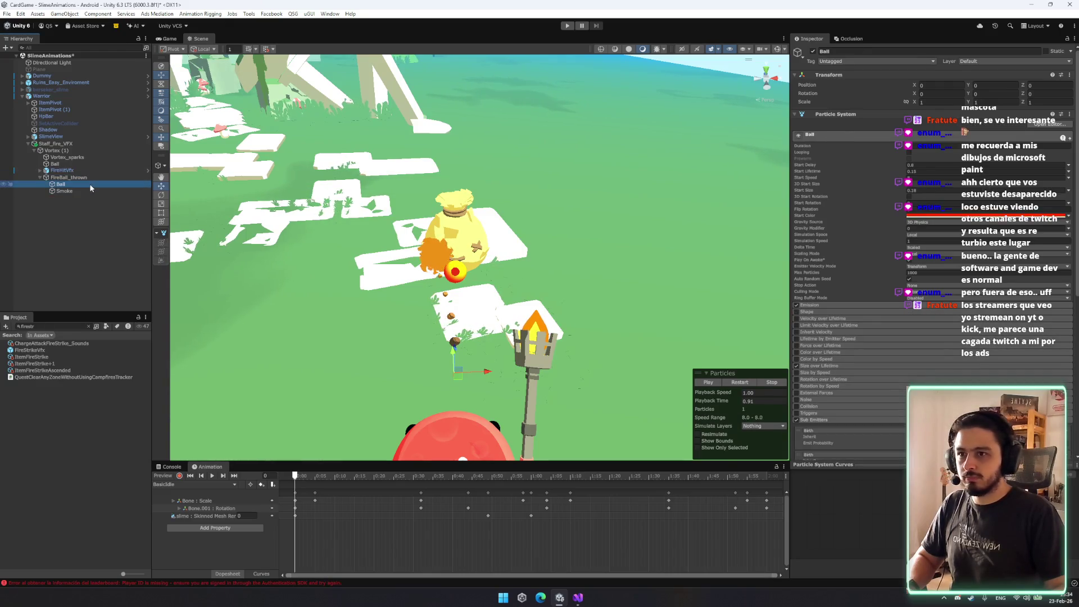
click(89, 190)
click(92, 176)
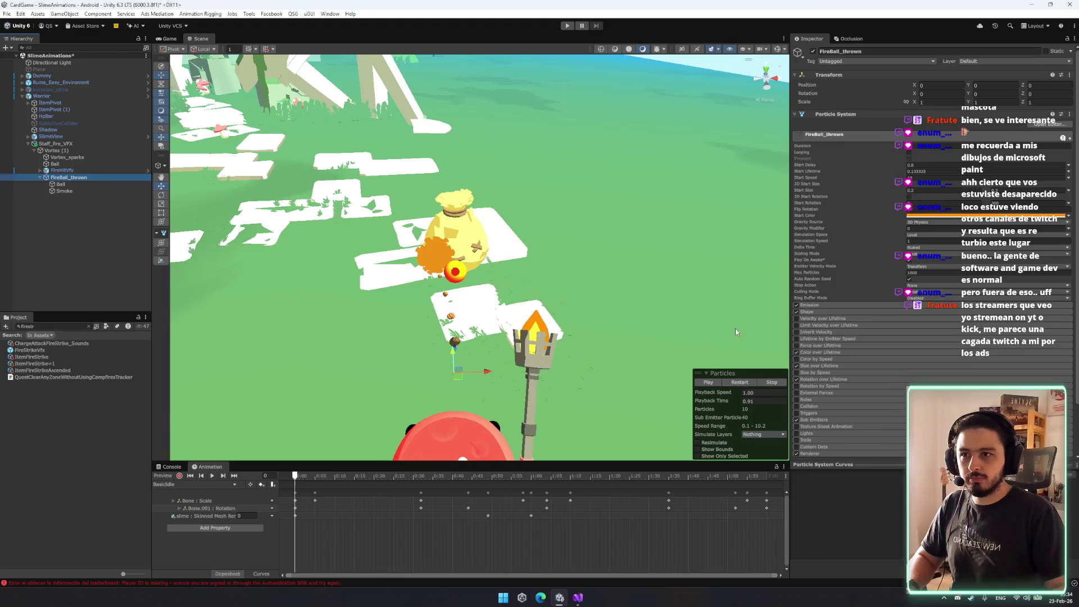
click(804, 306)
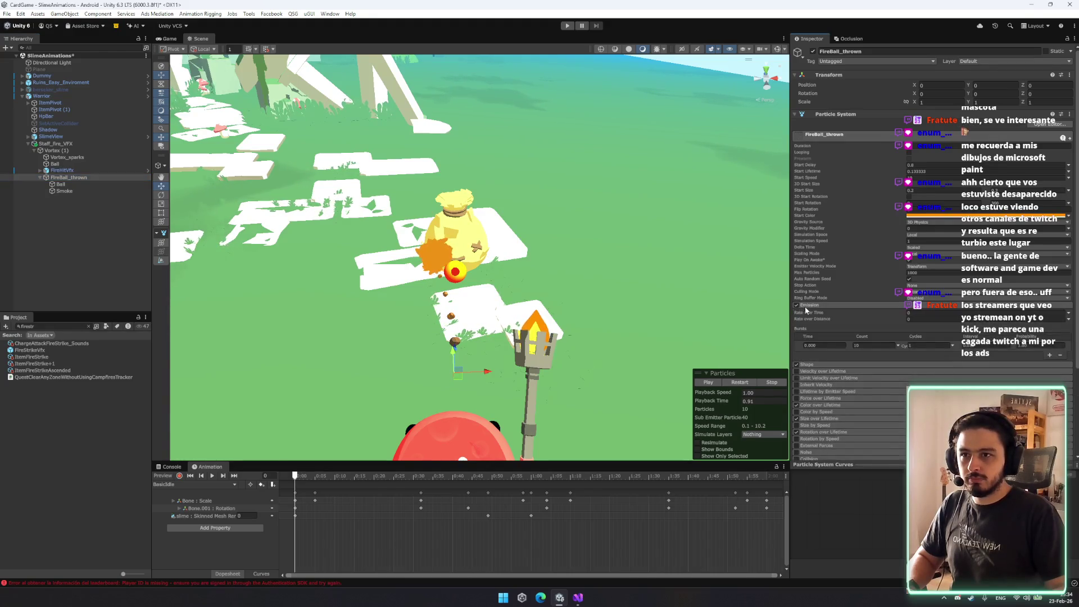
click(805, 306)
click(797, 312)
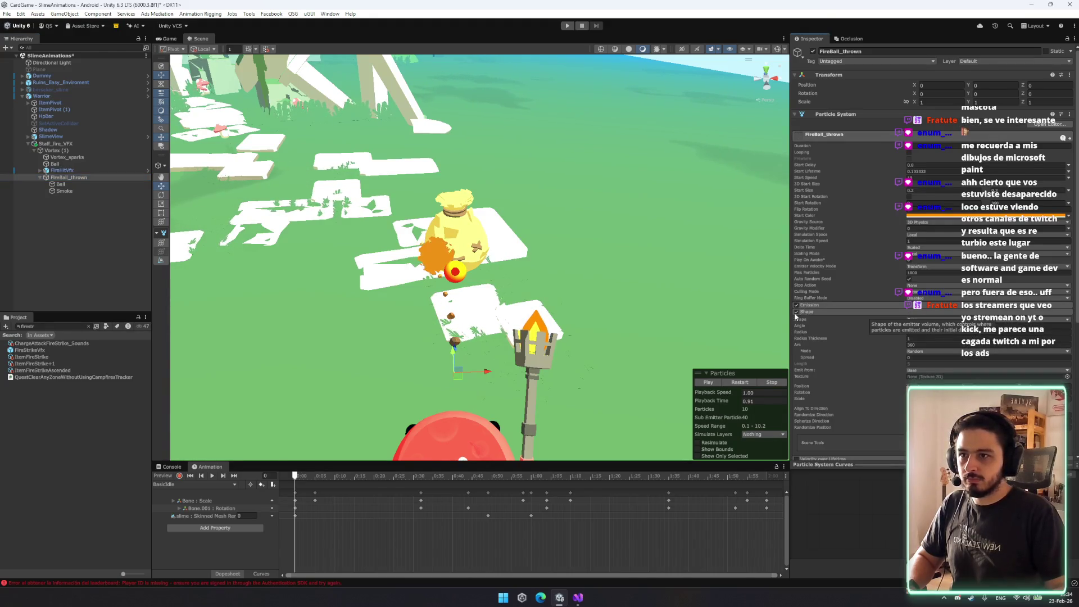
Replay the fireball, scrub to a later moment, and view it side-on.
click(741, 382)
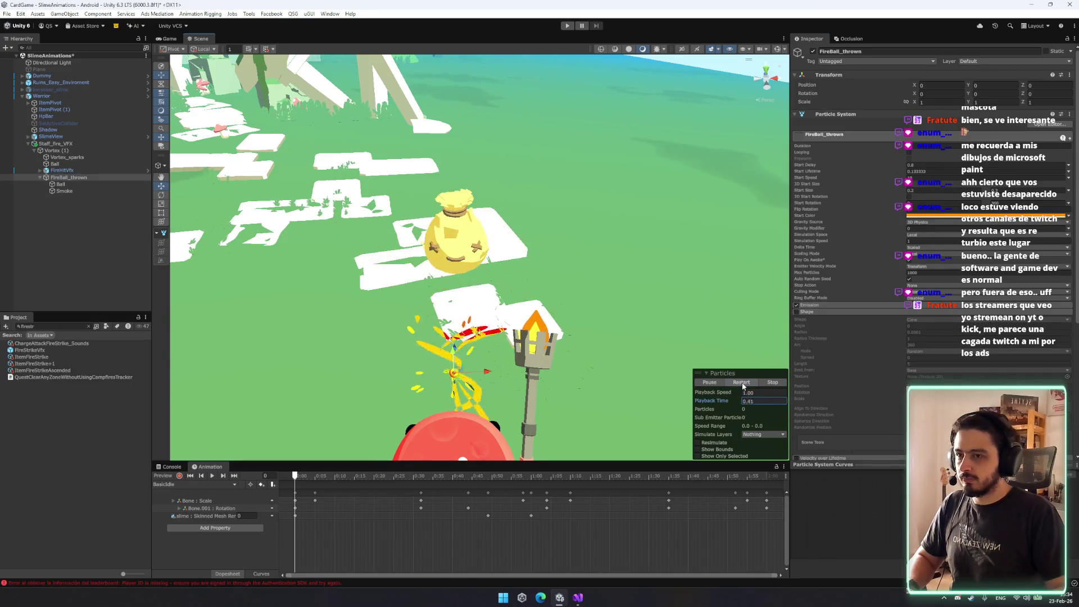
mouse_move(742, 397)
mouse_down()
mouse_move(763, 396)
mouse_move(732, 397)
mouse_move(751, 394)
mouse_up()
drag(592, 288, 386, 253)
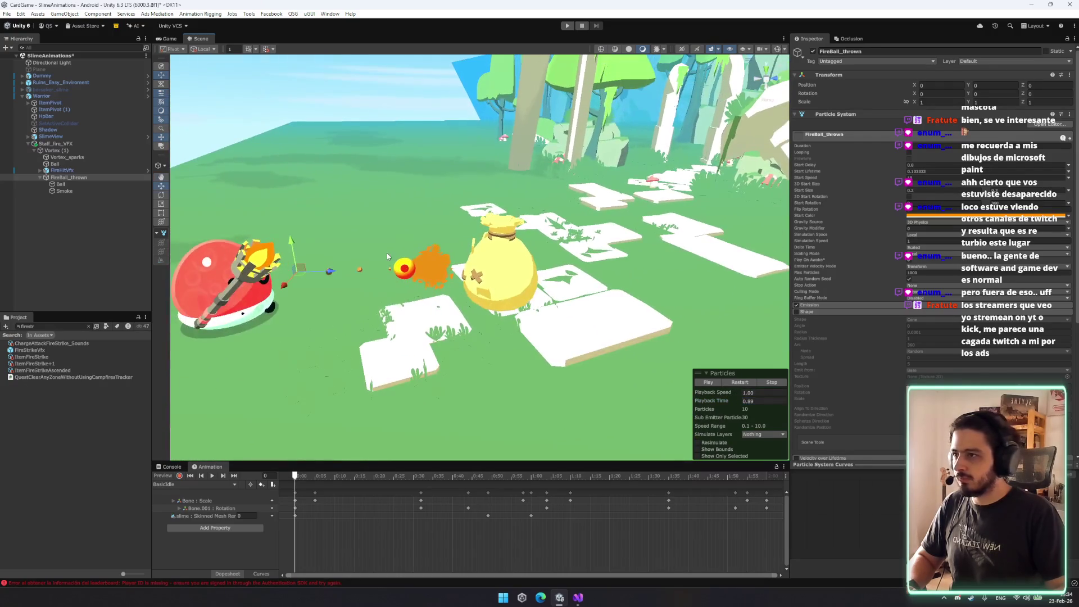
click(71, 177)
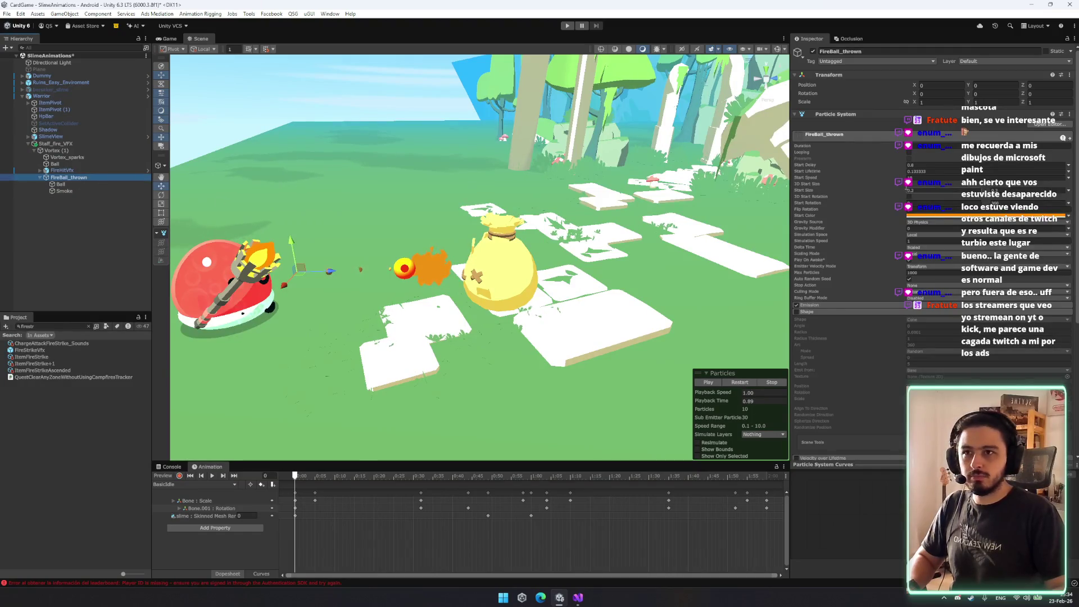
click(889, 178)
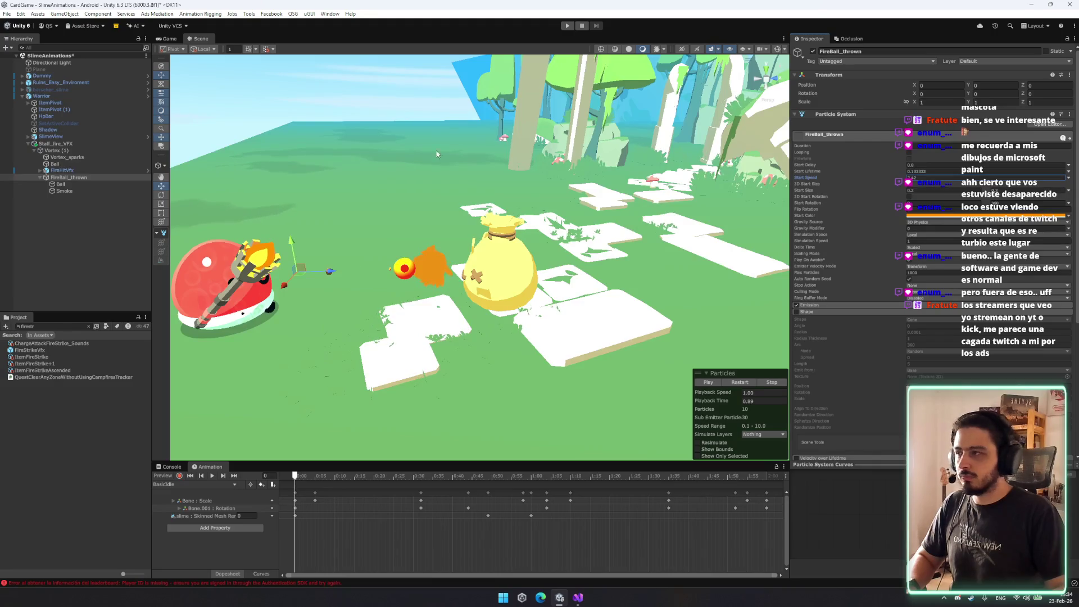
click(58, 185)
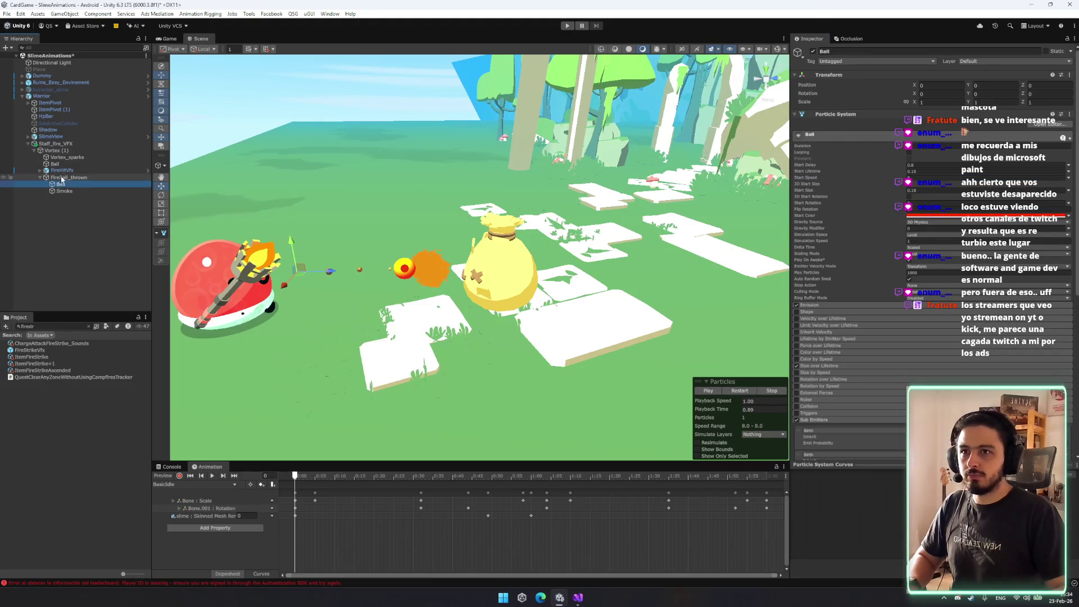
click(63, 177)
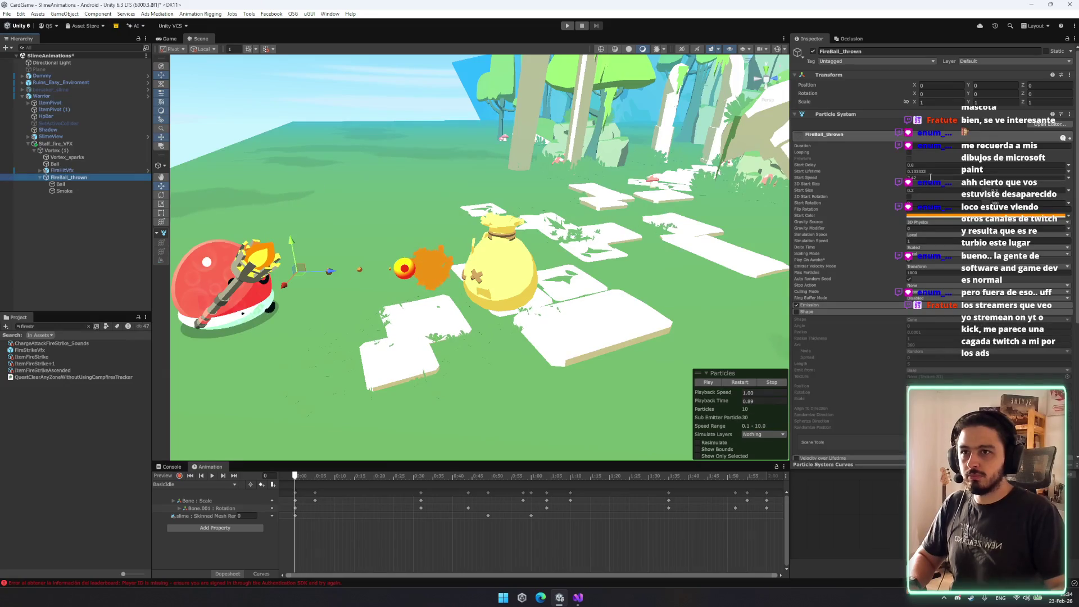
click(739, 382)
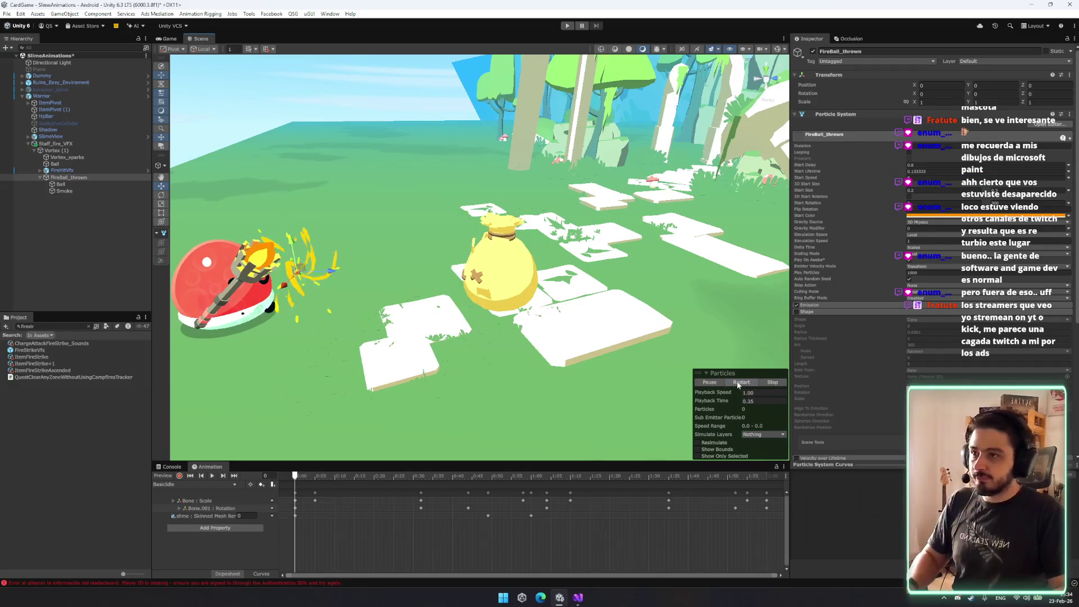
click(739, 382)
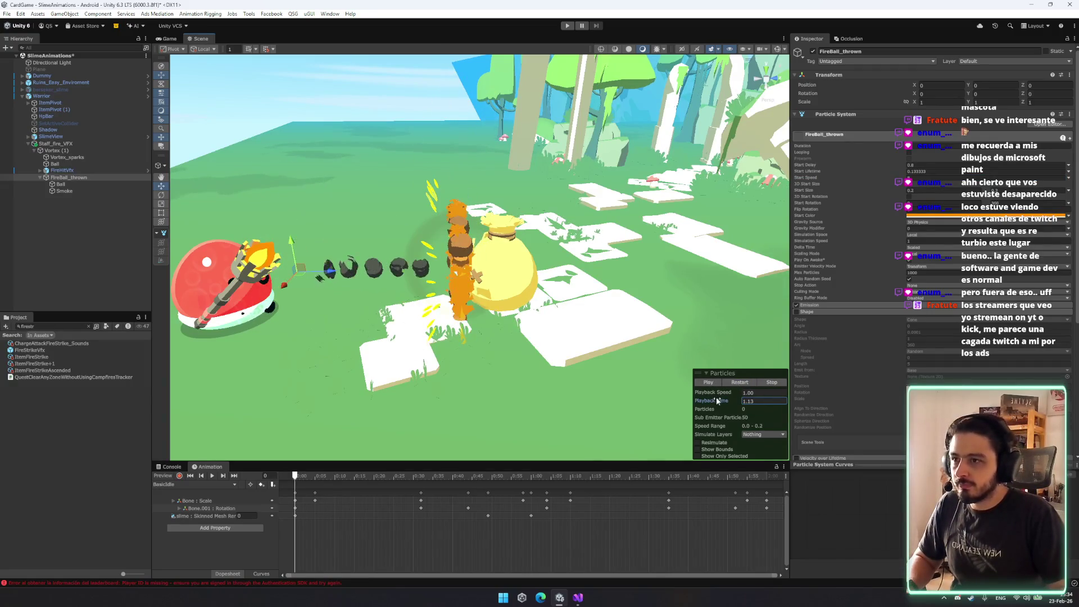
mouse_move(714, 399)
mouse_down()
mouse_move(643, 392)
mouse_move(662, 394)
mouse_up()
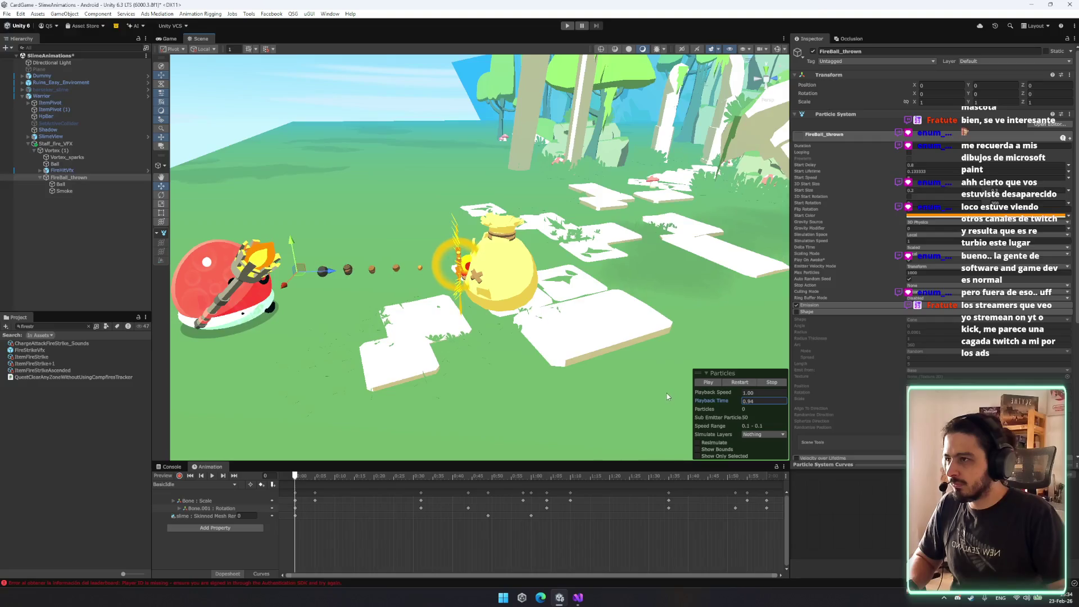
click(64, 191)
scroll(987, 322, down, 3)
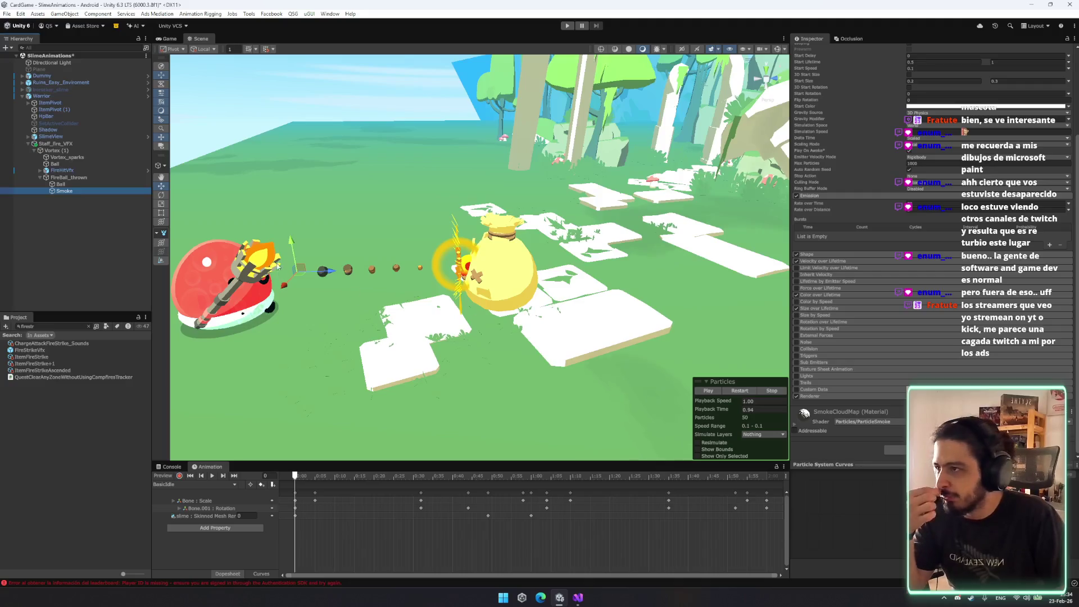
Open the Smoke Size over Lifetime curve and scrub the preview forward.
scroll(833, 160, up, 3)
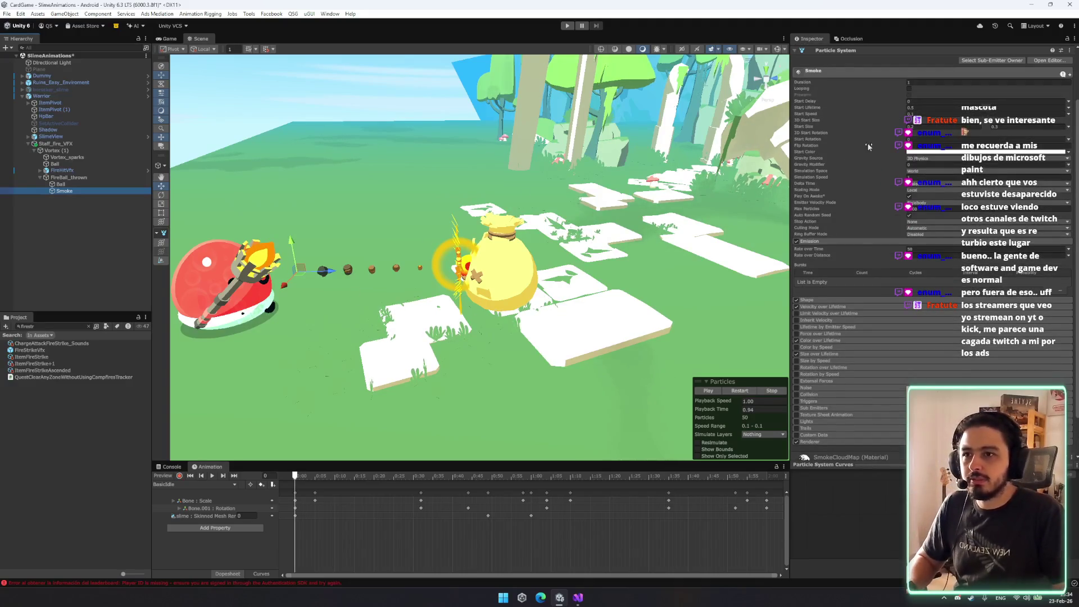
click(818, 354)
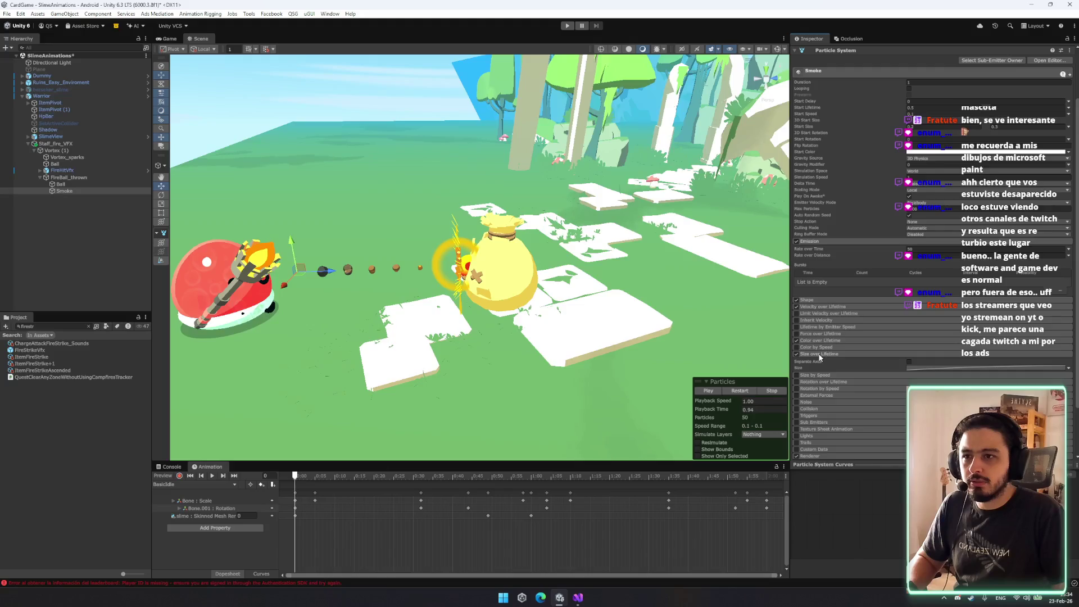
click(925, 366)
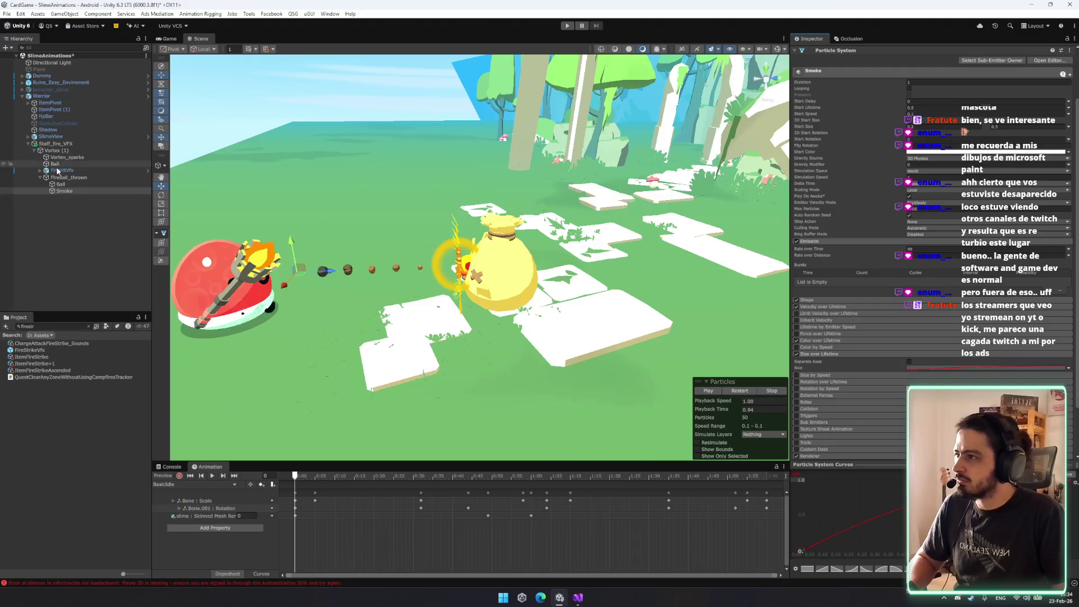
click(729, 412)
drag(728, 410, 730, 408)
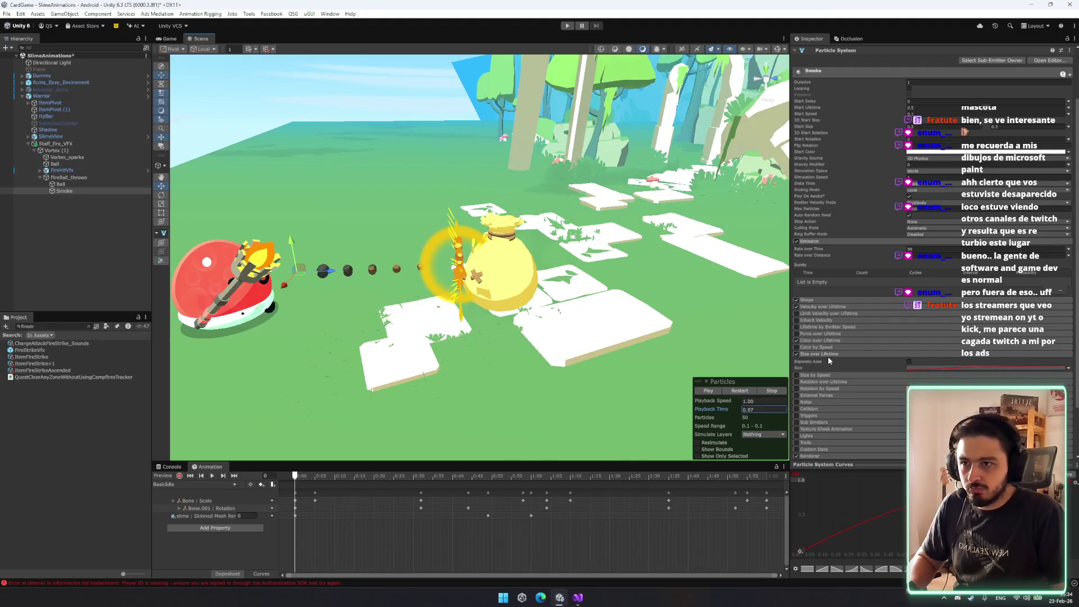
Compare replays with Smoke's Shape module off and on, then pull the camera back.
click(822, 299)
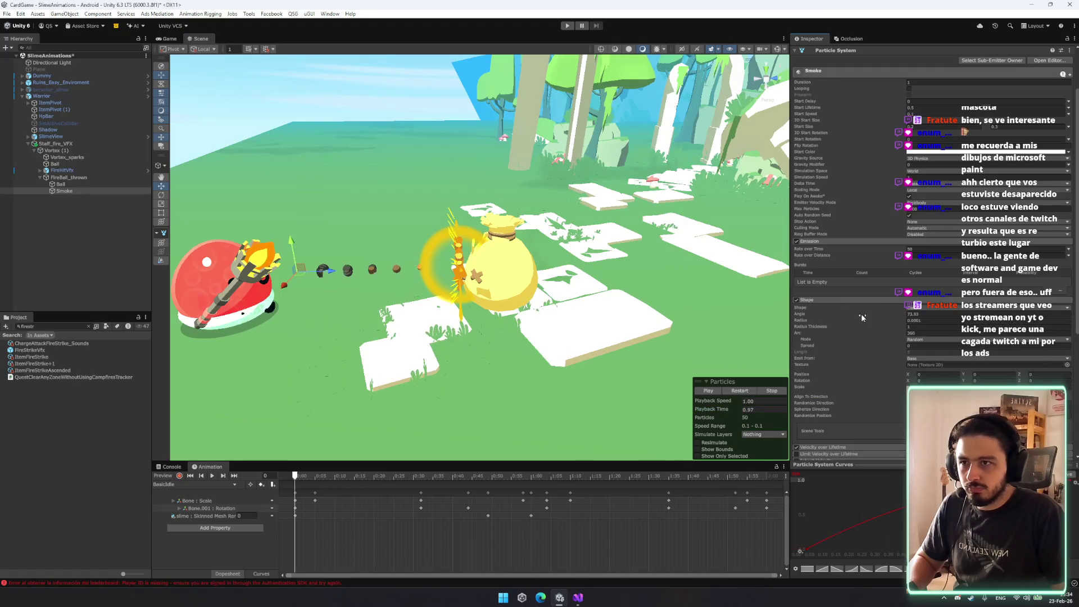
click(796, 299)
click(737, 392)
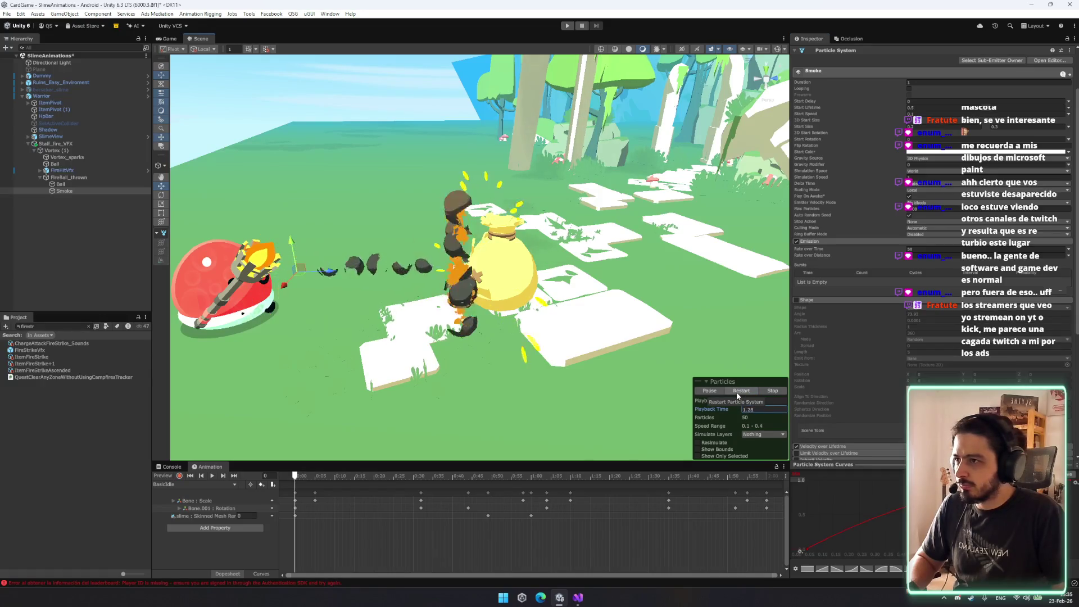
click(741, 393)
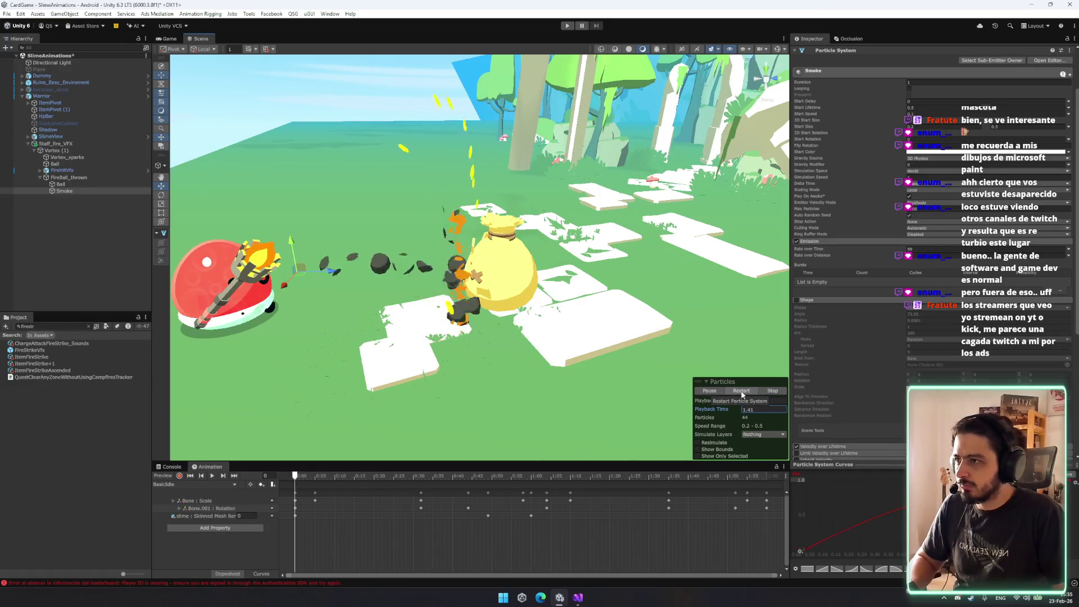
click(742, 392)
click(797, 300)
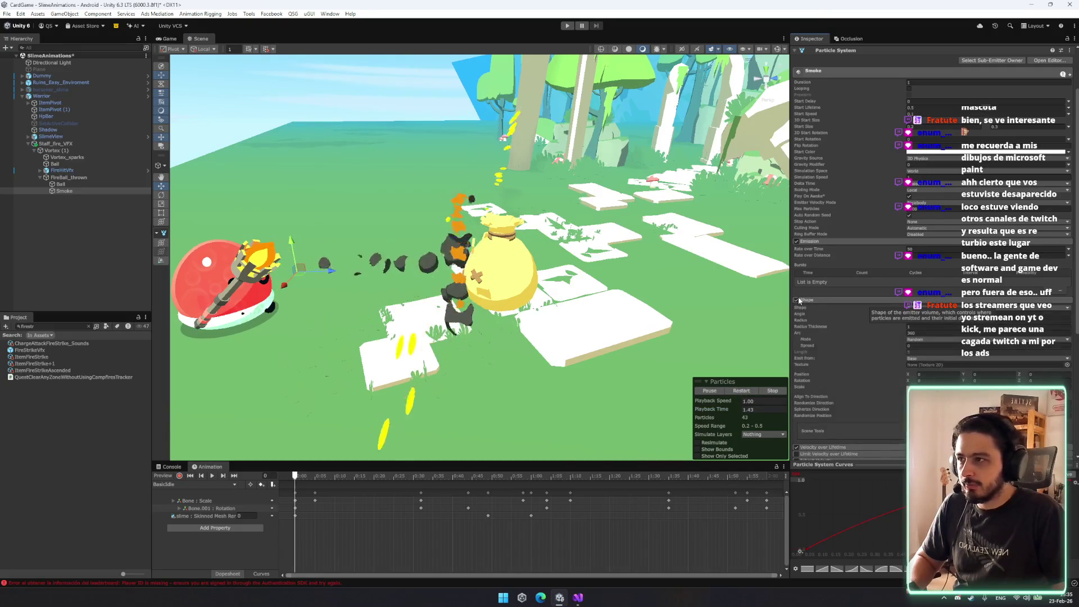
click(744, 391)
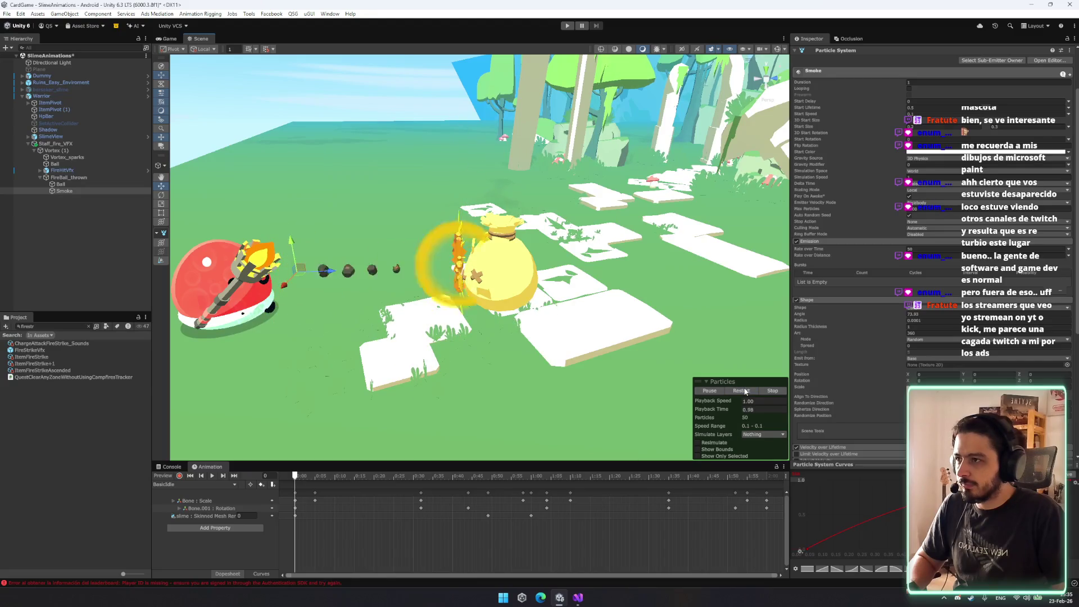
drag(562, 314, 595, 339)
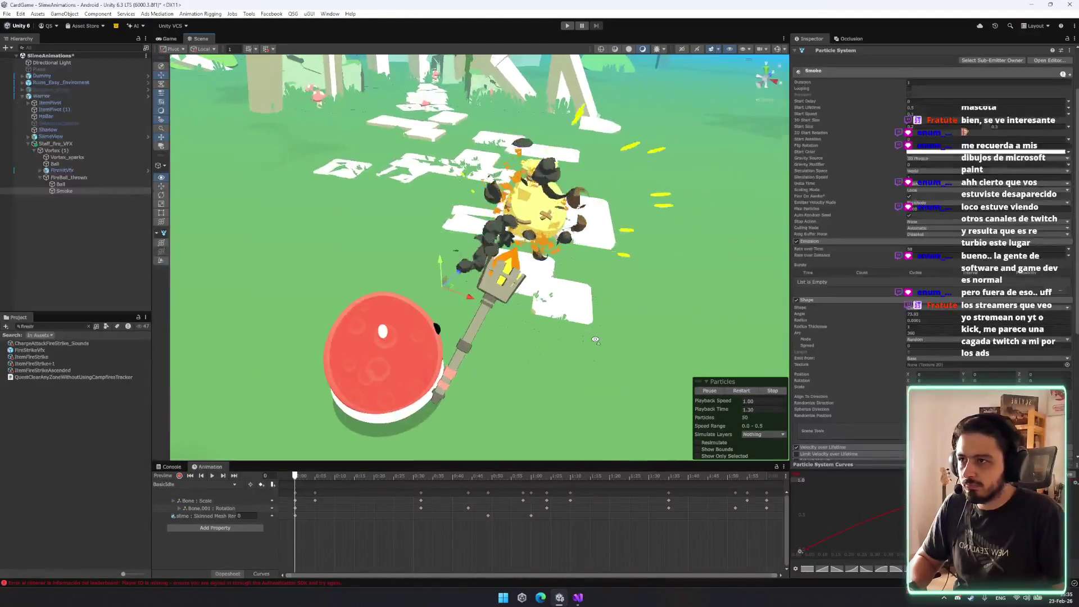
scroll(224, 287, down, 5)
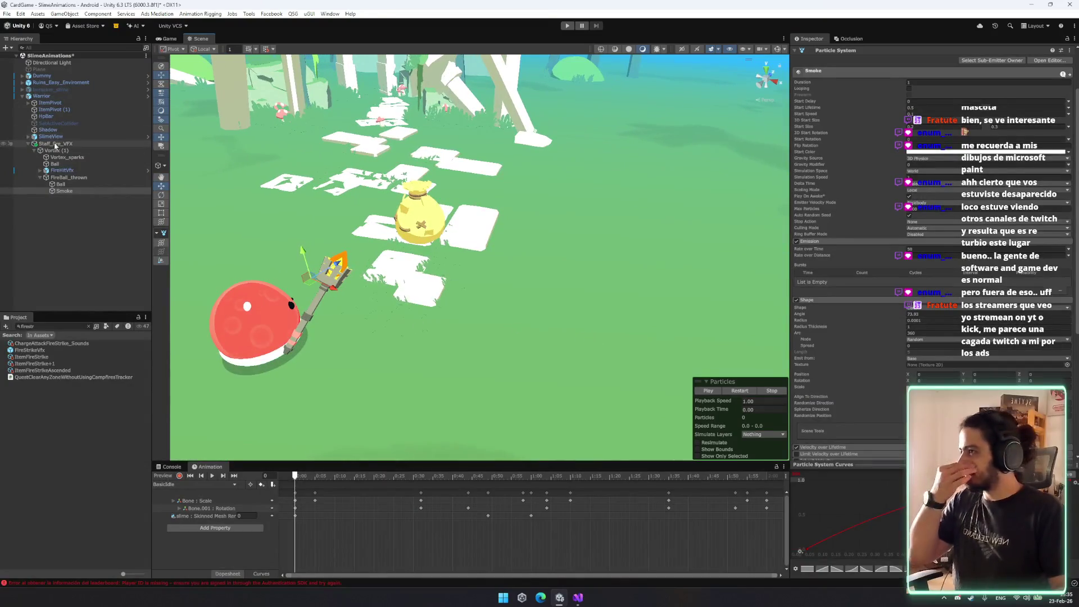
Select Staff_fire_VFX and clear the 'firestr' Project search.
click(59, 143)
click(82, 321)
click(89, 326)
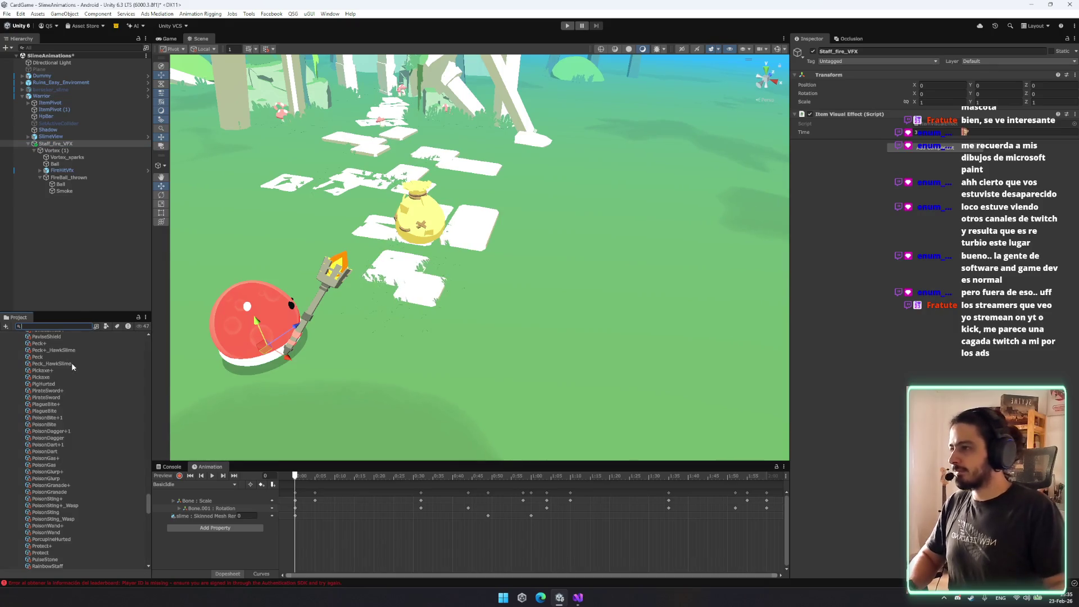
scroll(70, 362, up, 3)
mouse_move(149, 487)
mouse_down()
mouse_move(149, 352)
mouse_move(147, 369)
mouse_up()
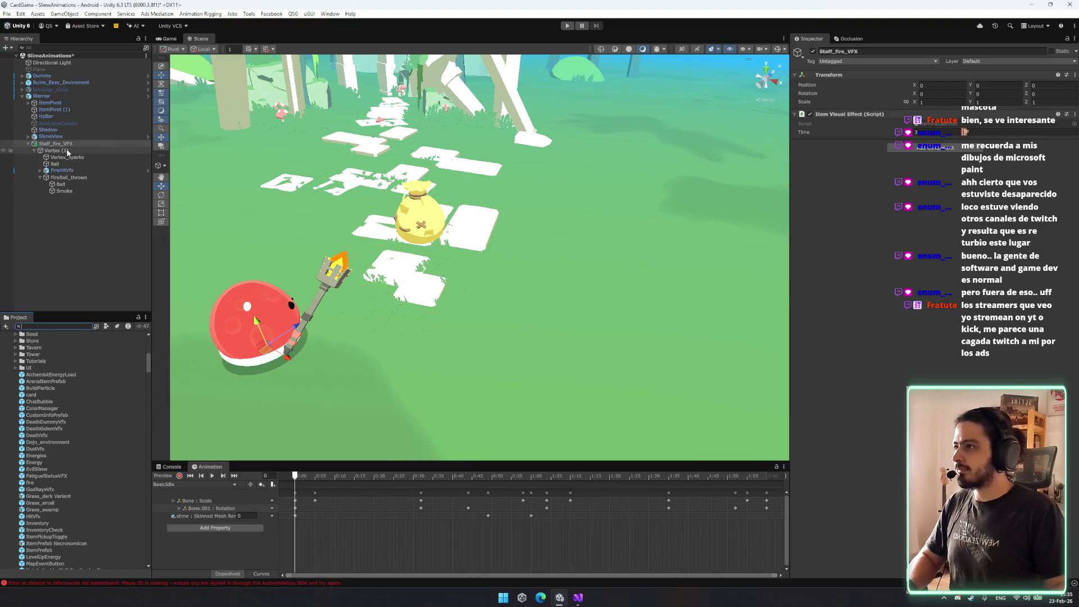
Scroll the Project list to the NEWITEMS folder with FireStaff and FireSword.
scroll(67, 394, down, 10)
scroll(70, 424, down, 5)
scroll(77, 419, up, 5)
scroll(71, 433, up, 10)
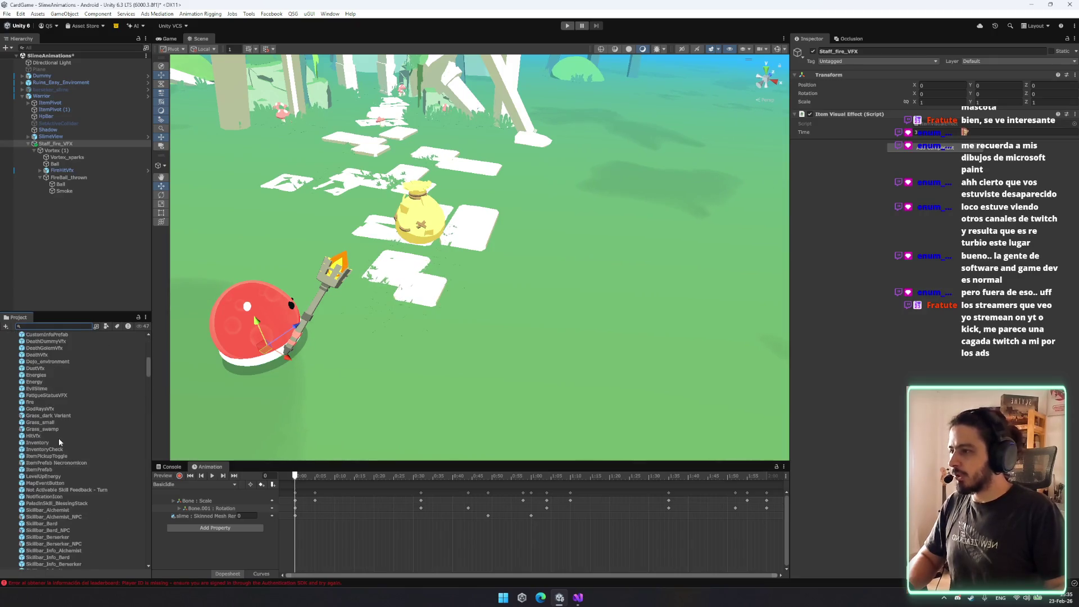
scroll(58, 437, down, 10)
scroll(63, 409, down, 2)
Select the FireStaff item and locate its assigned Staff_fire_VFX effect prefab.
click(64, 399)
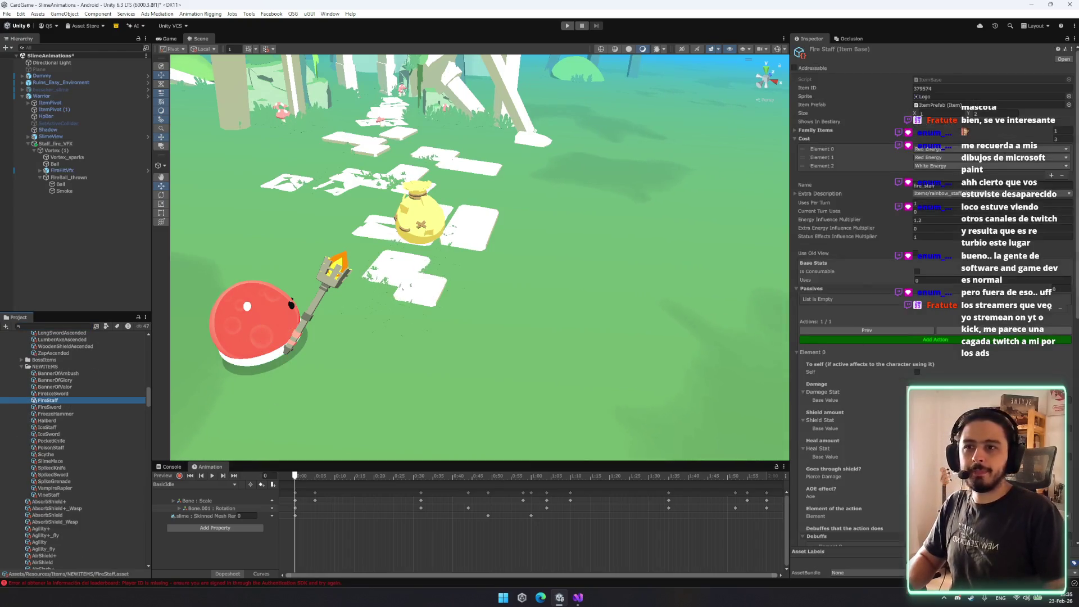
scroll(907, 285, down, 10)
click(932, 512)
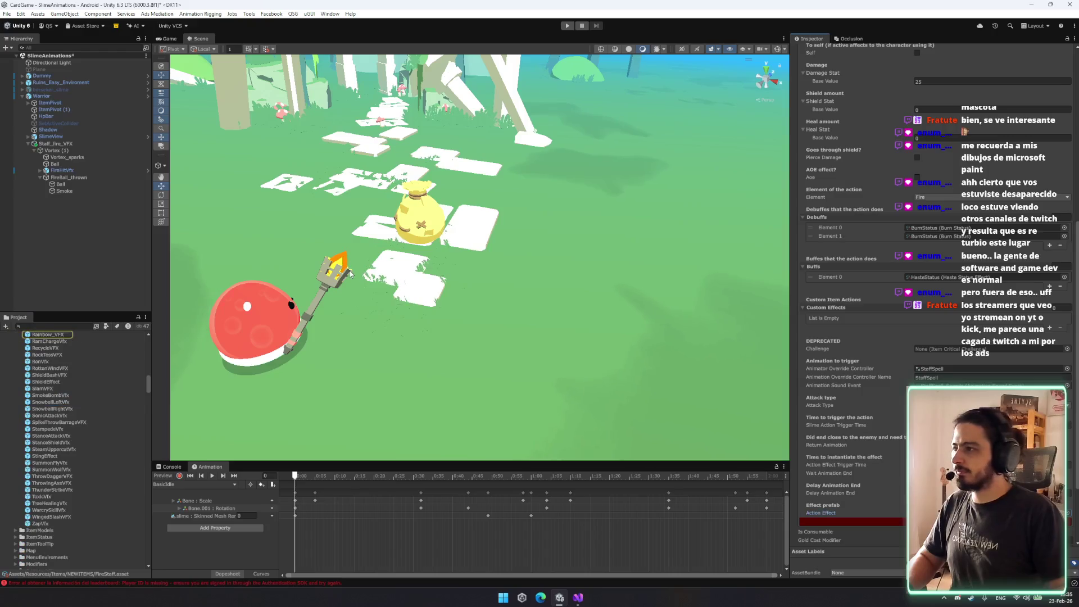
click(67, 337)
scroll(86, 455, down, 10)
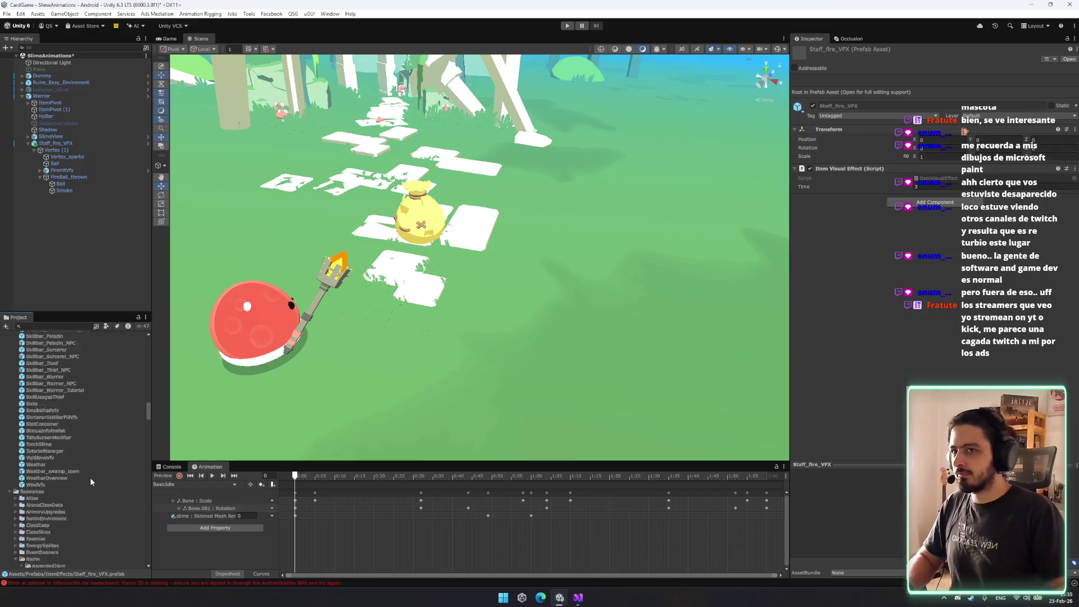
scroll(63, 451, up, 5)
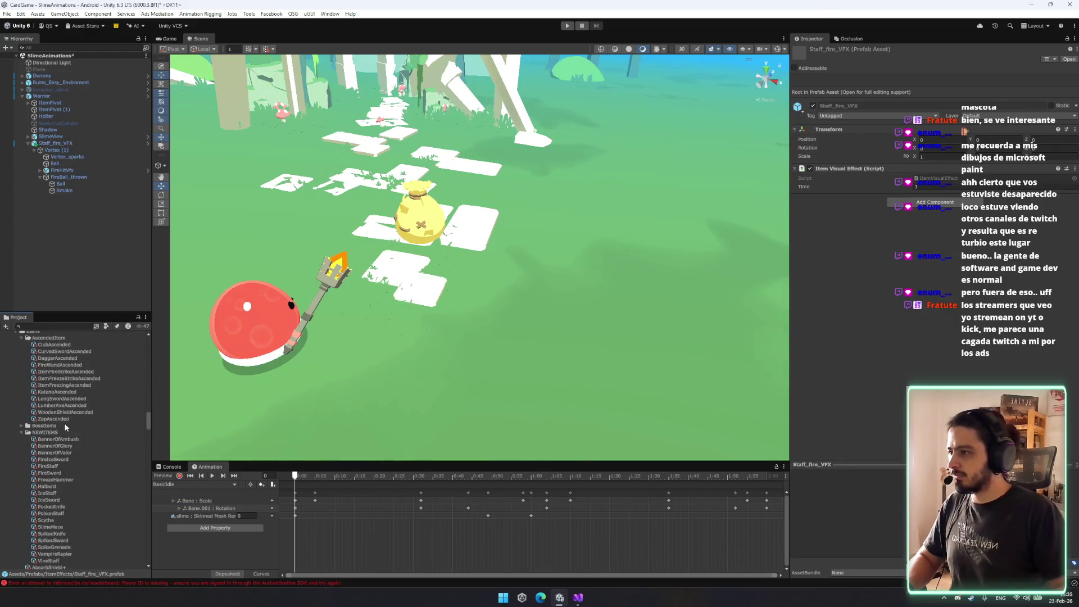
Compare the Fire Ice Sword, FreezeHammer and FireSword item data against FireStaff.
click(56, 459)
click(61, 466)
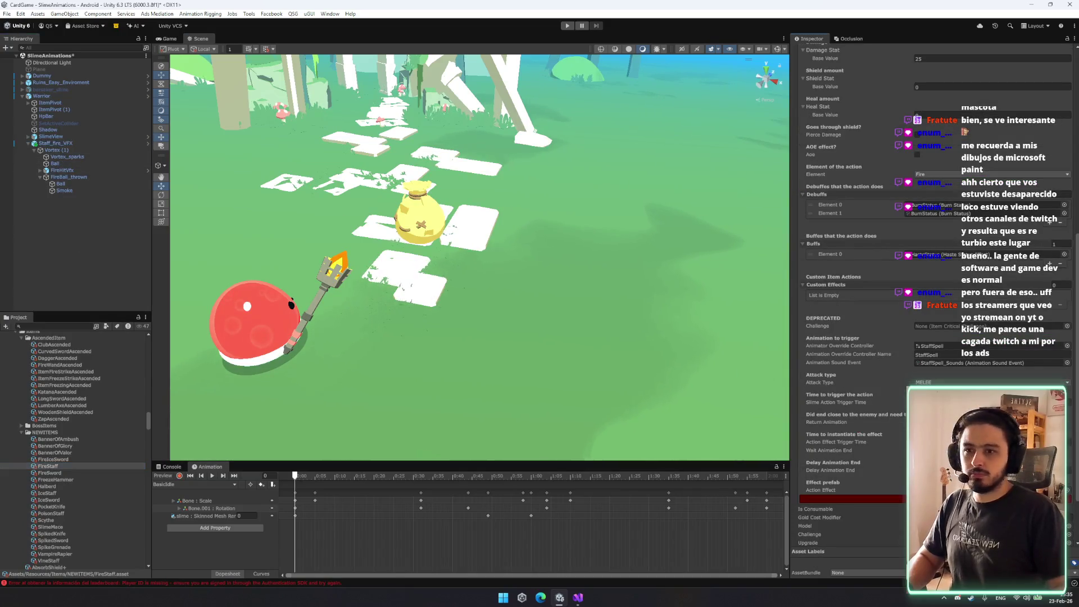
click(71, 144)
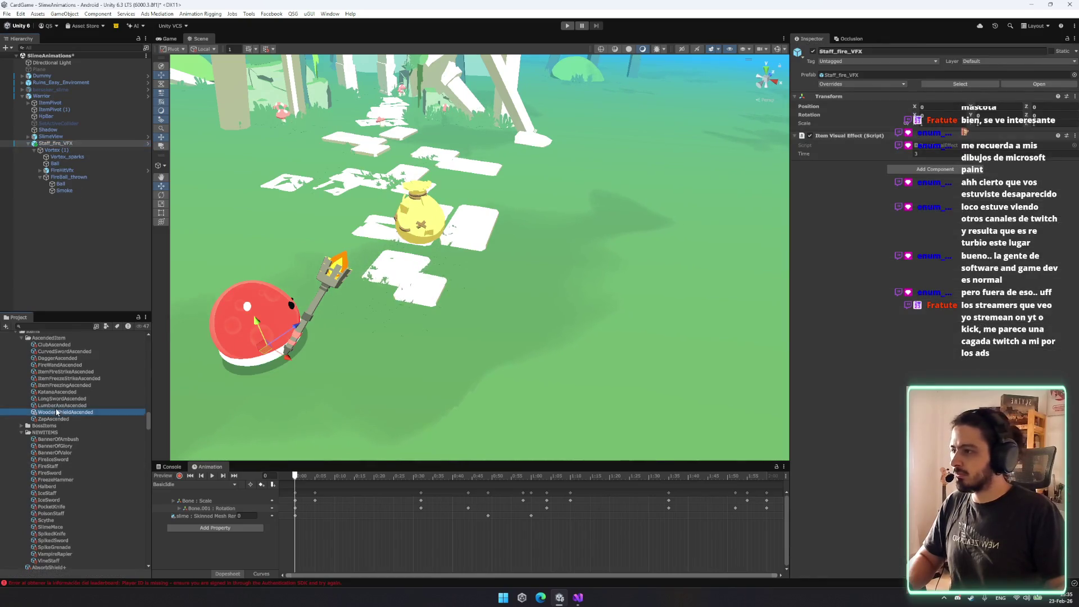
click(56, 479)
scroll(80, 505, down, 3)
key(Up)
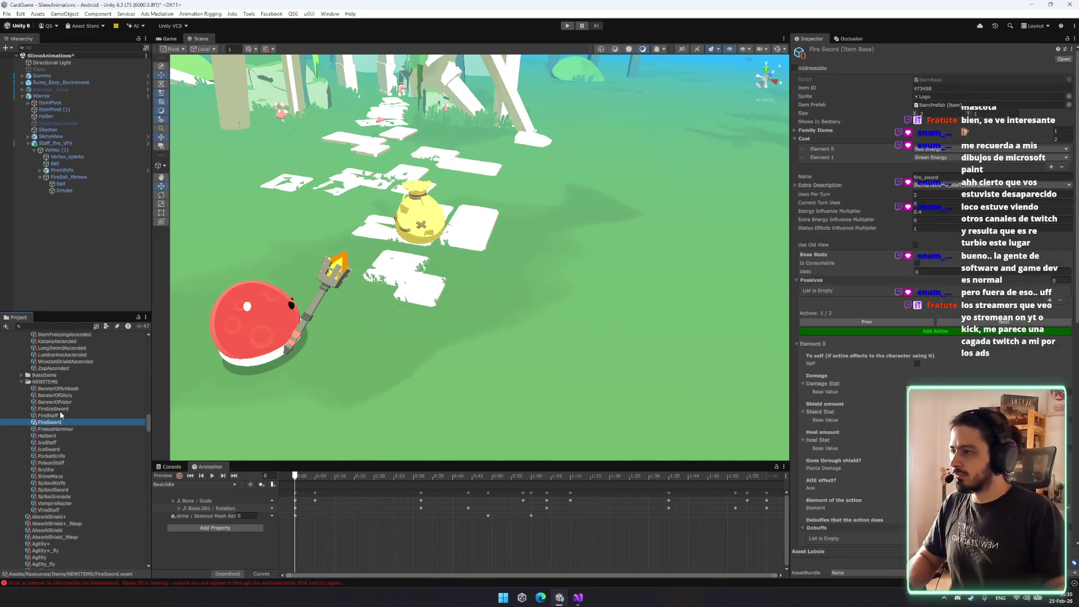
click(73, 414)
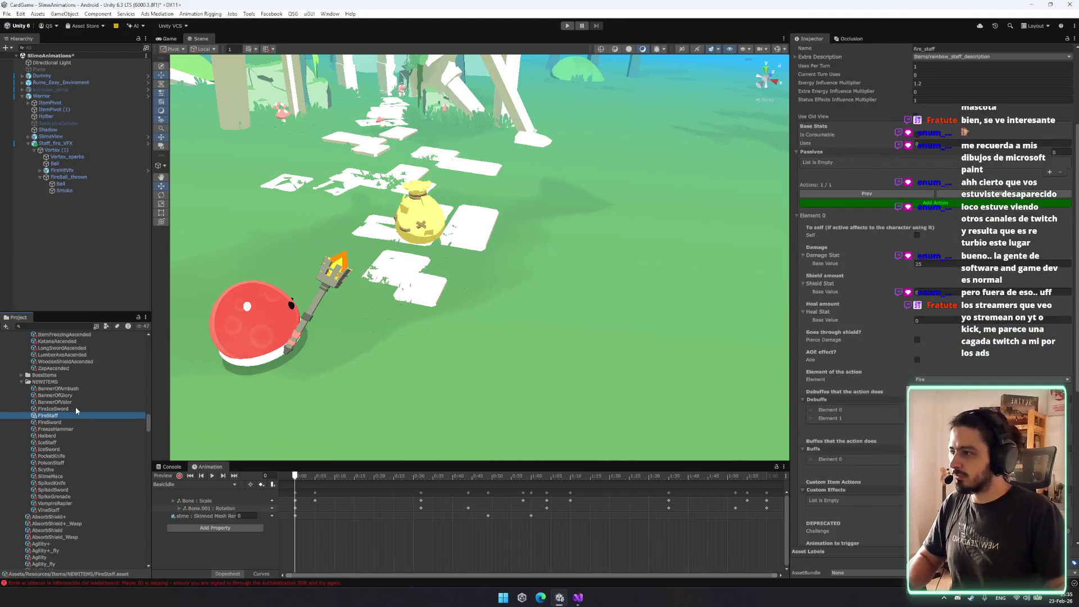
scroll(833, 429, down, 9)
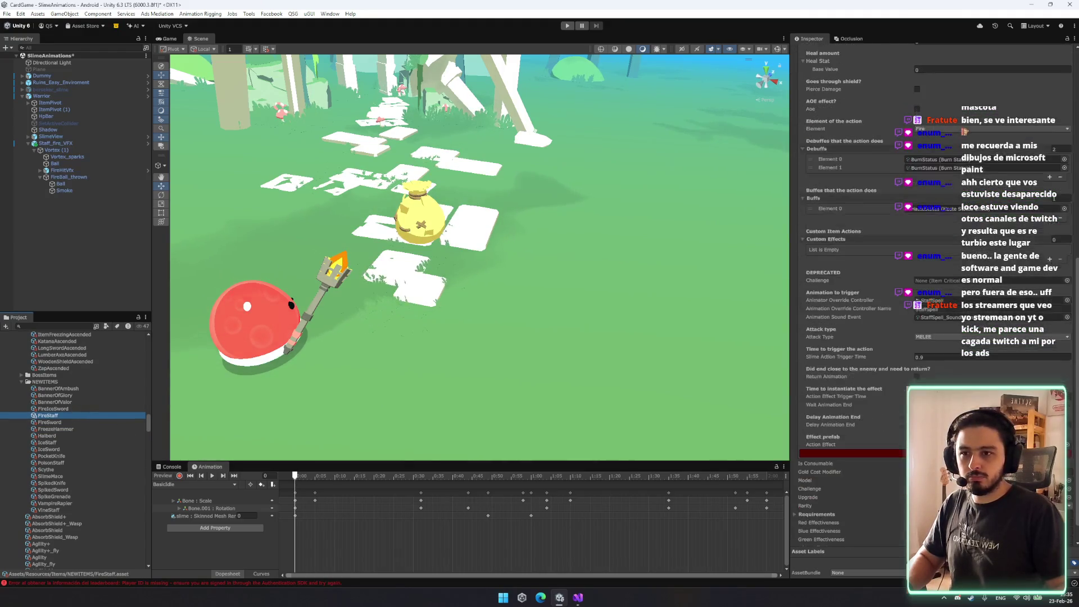
Review FireStaff's fields: two BurnStatus debuffs, MELEE attack type, 0.9 slime action trigger time.
click(955, 444)
scroll(63, 374, up, 5)
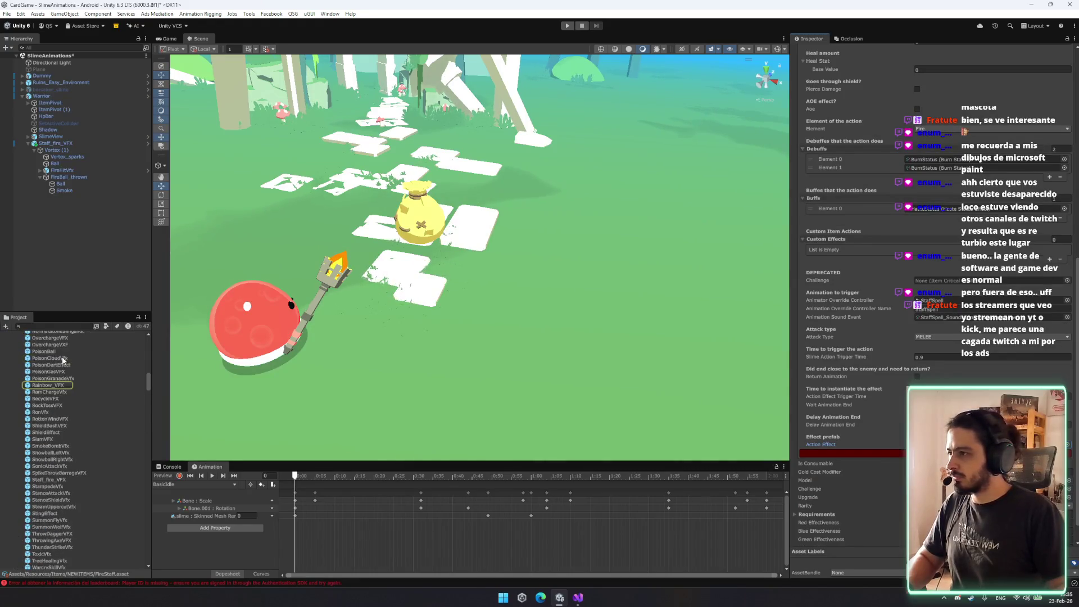
scroll(60, 392, up, 2)
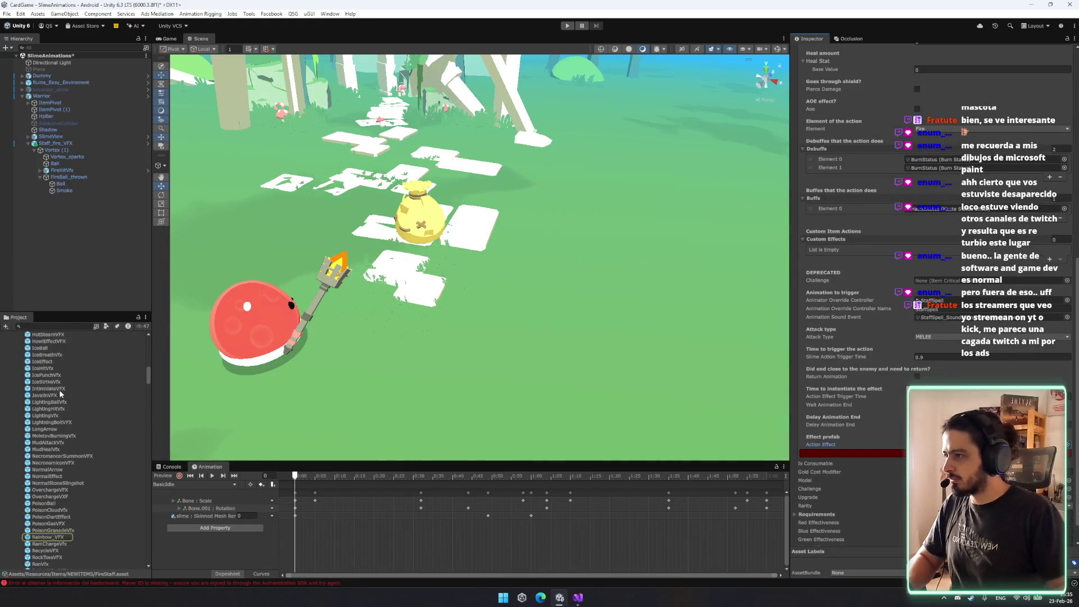
scroll(55, 390, up, 1)
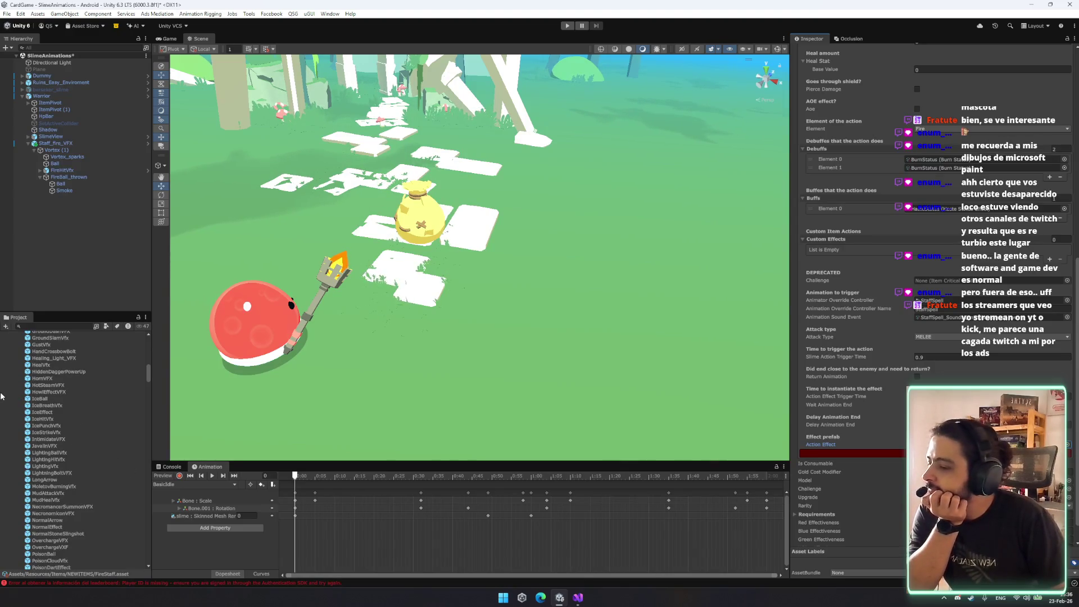
scroll(93, 400, up, 2)
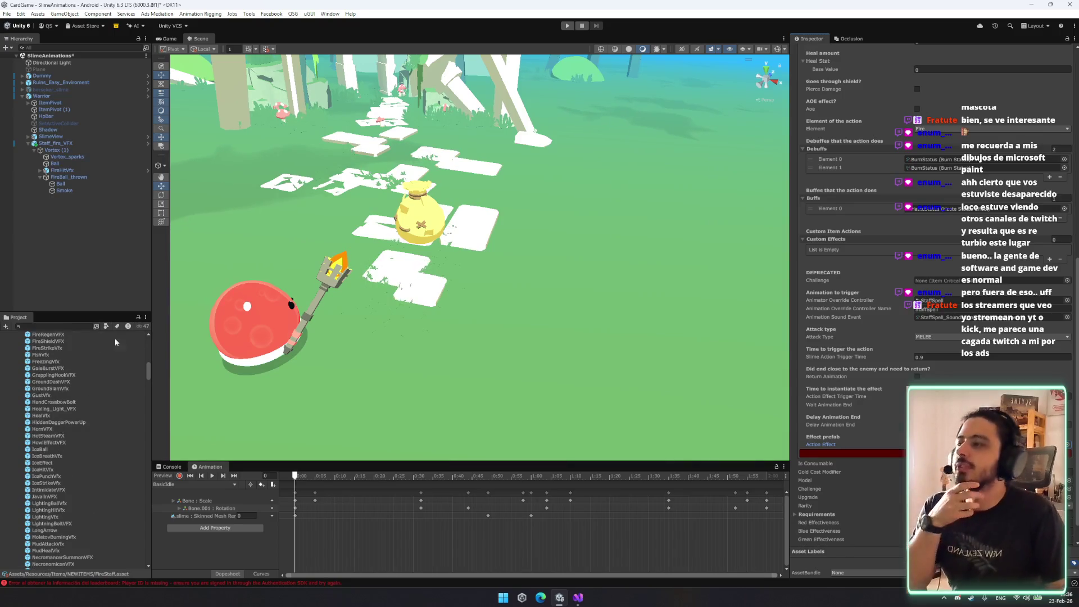
scroll(45, 396, up, 2)
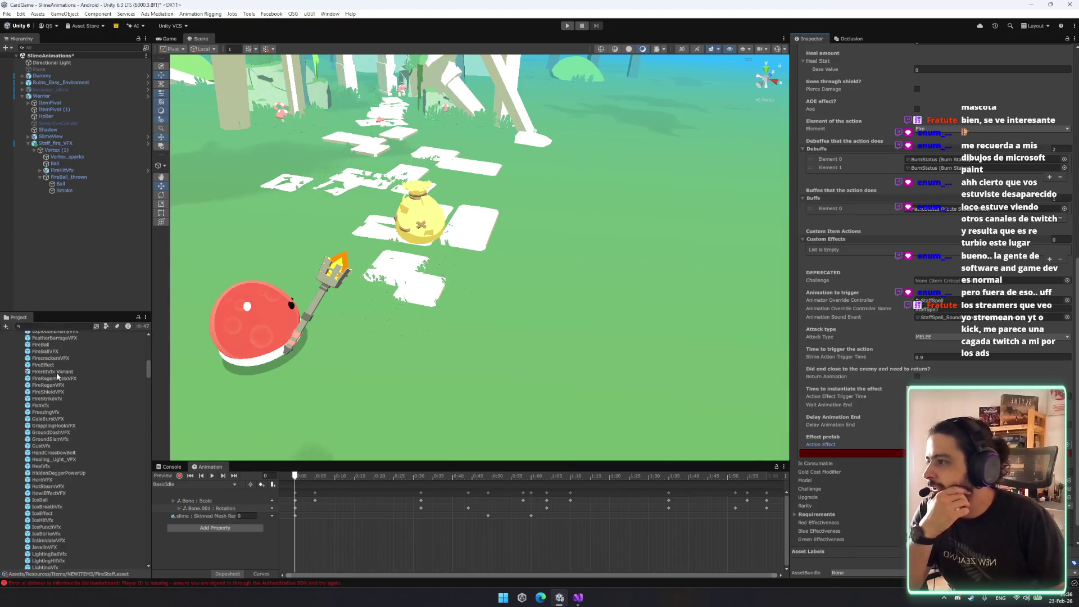
scroll(62, 367, up, 1)
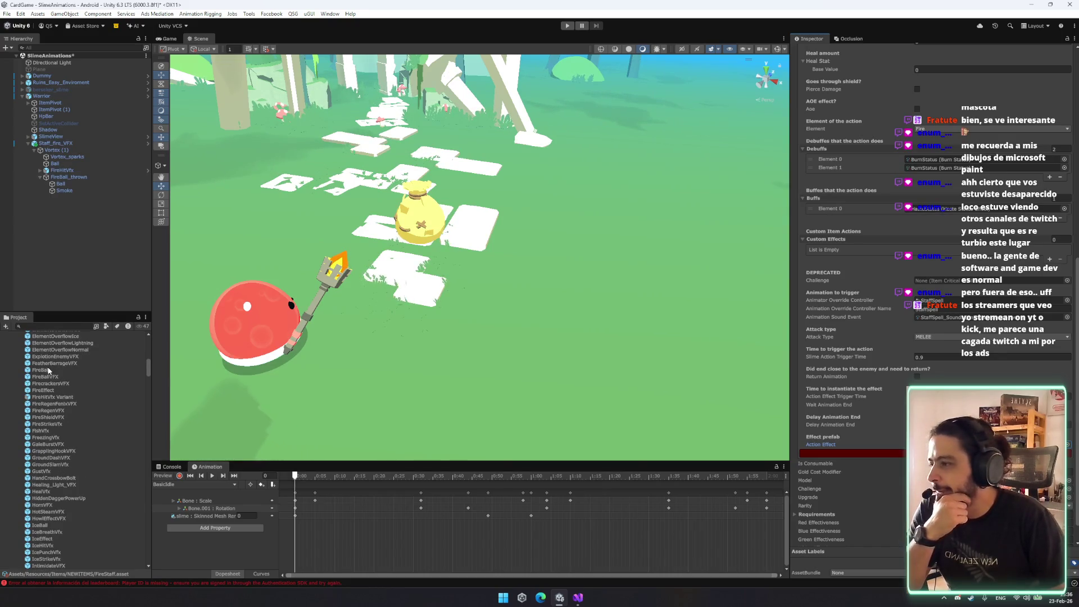
scroll(46, 404, down, 3)
scroll(51, 426, down, 2)
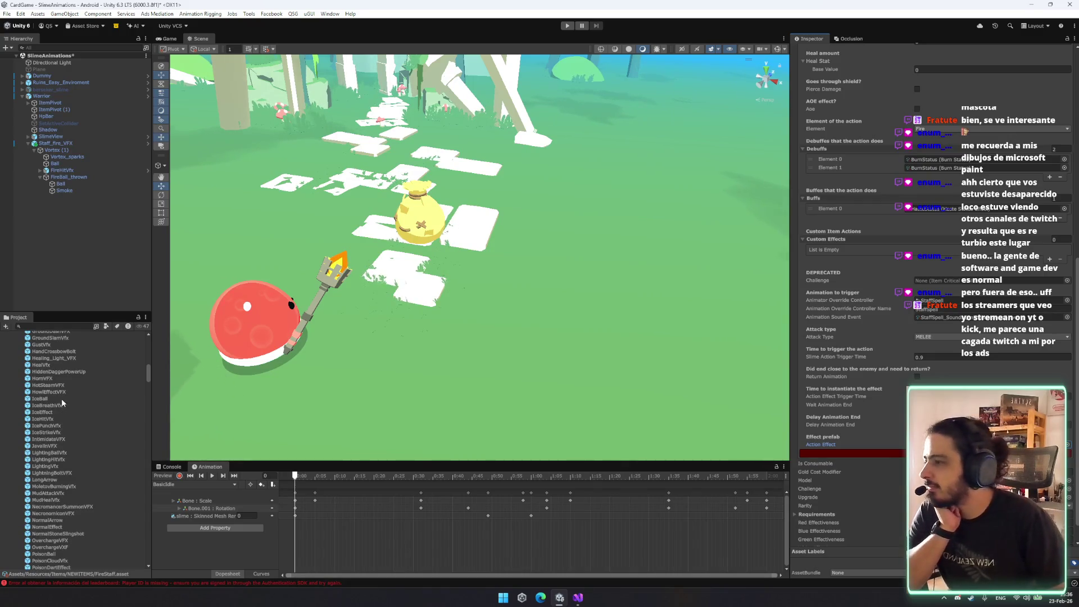
scroll(63, 399, down, 3)
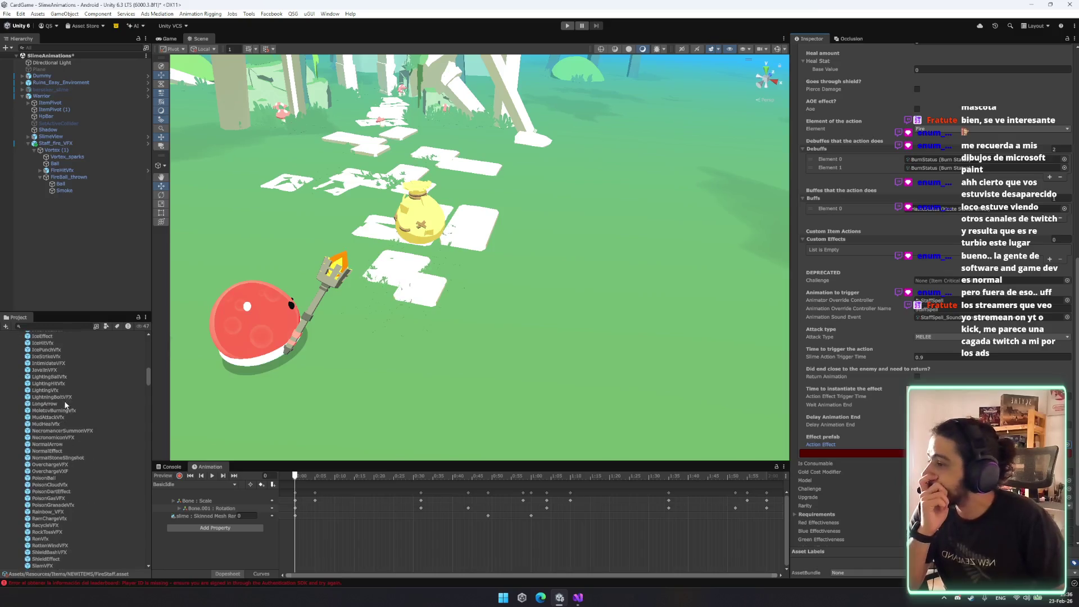
scroll(71, 415, down, 3)
scroll(75, 423, down, 2)
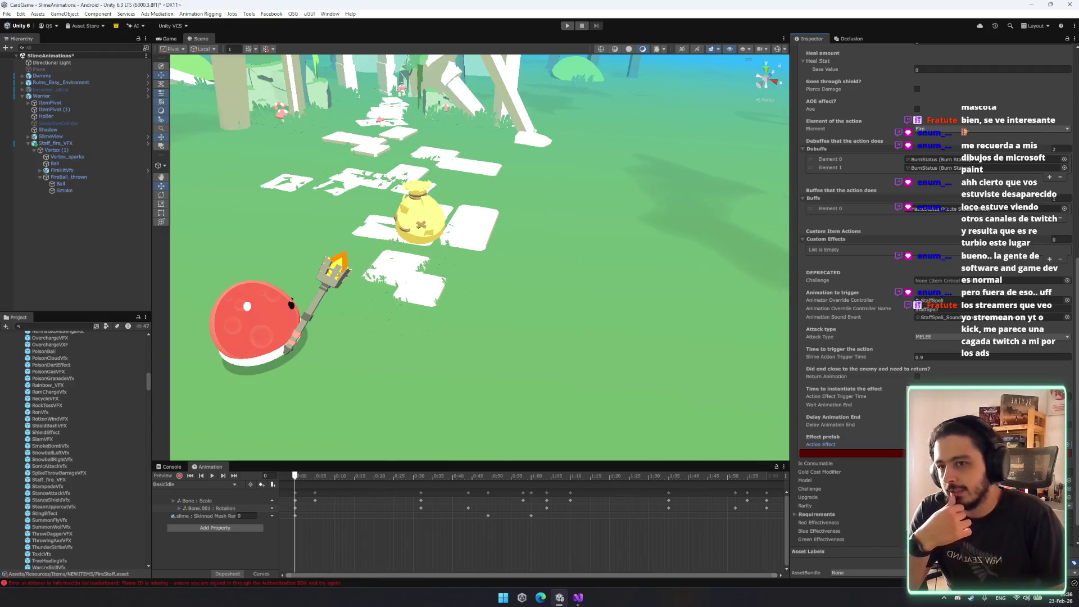
scroll(84, 383, up, 15)
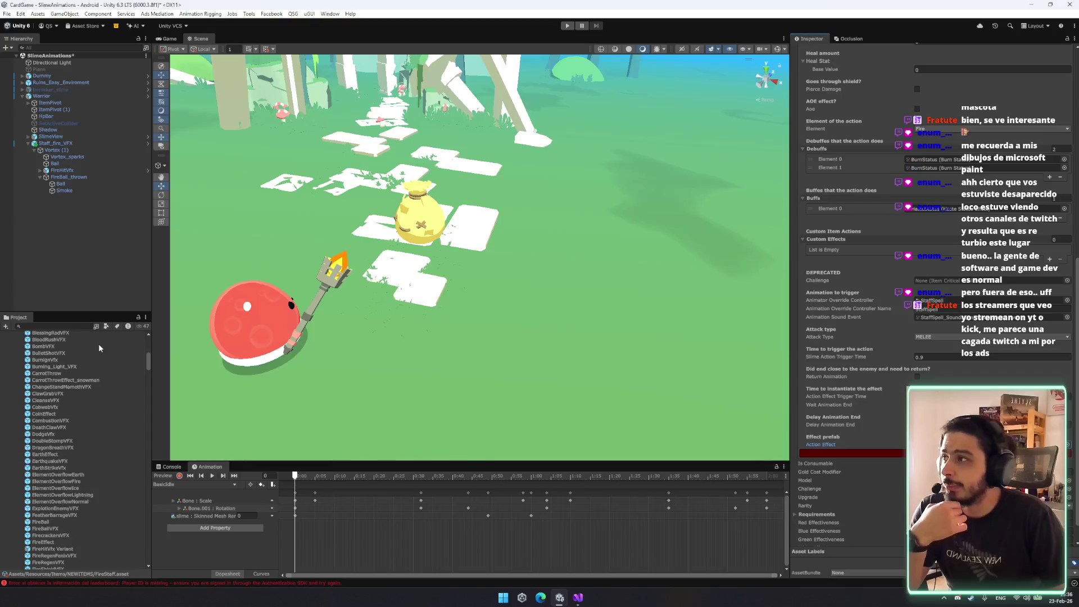
scroll(99, 342, up, 4)
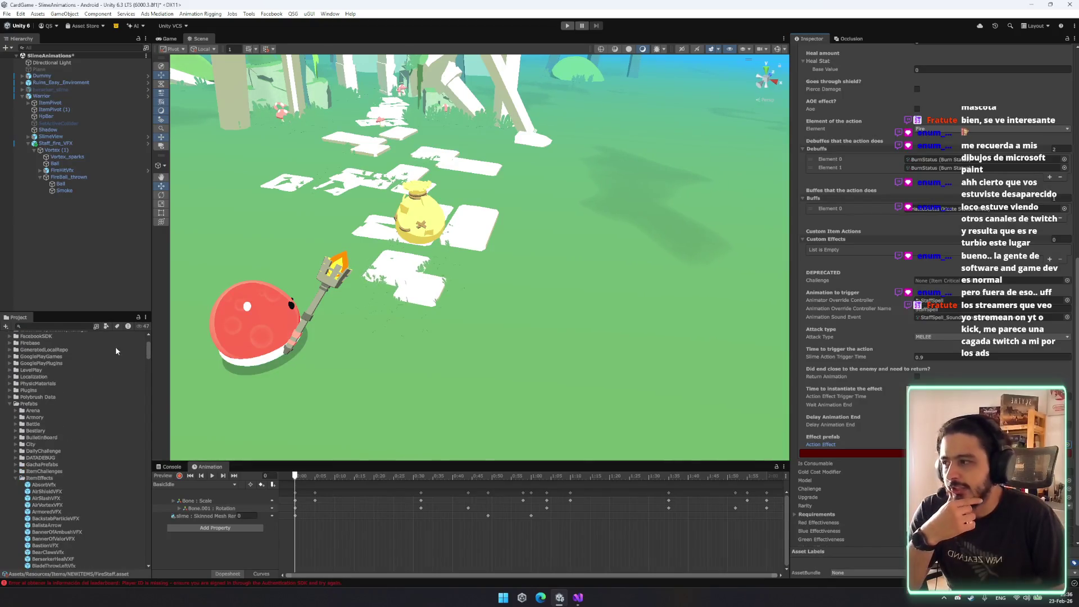
scroll(116, 353, down, 15)
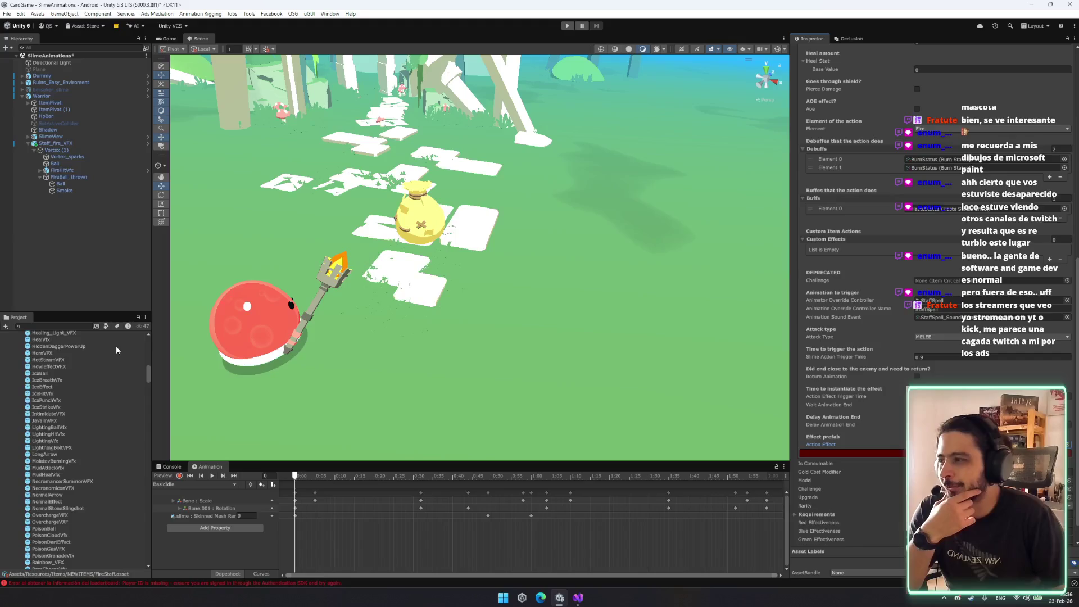
scroll(116, 355, down, 2)
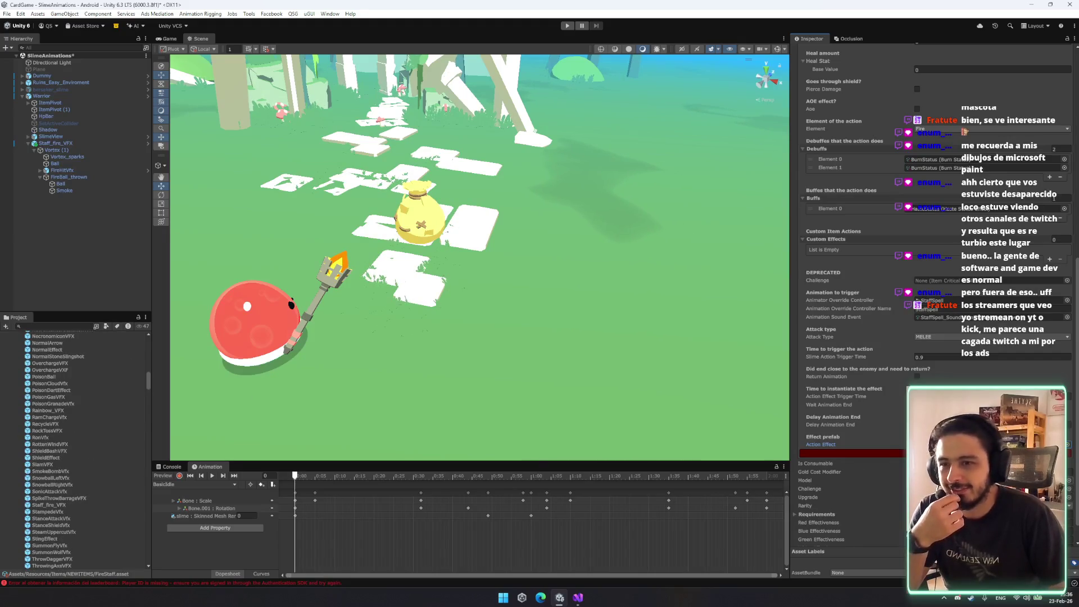
scroll(62, 506, down, 15)
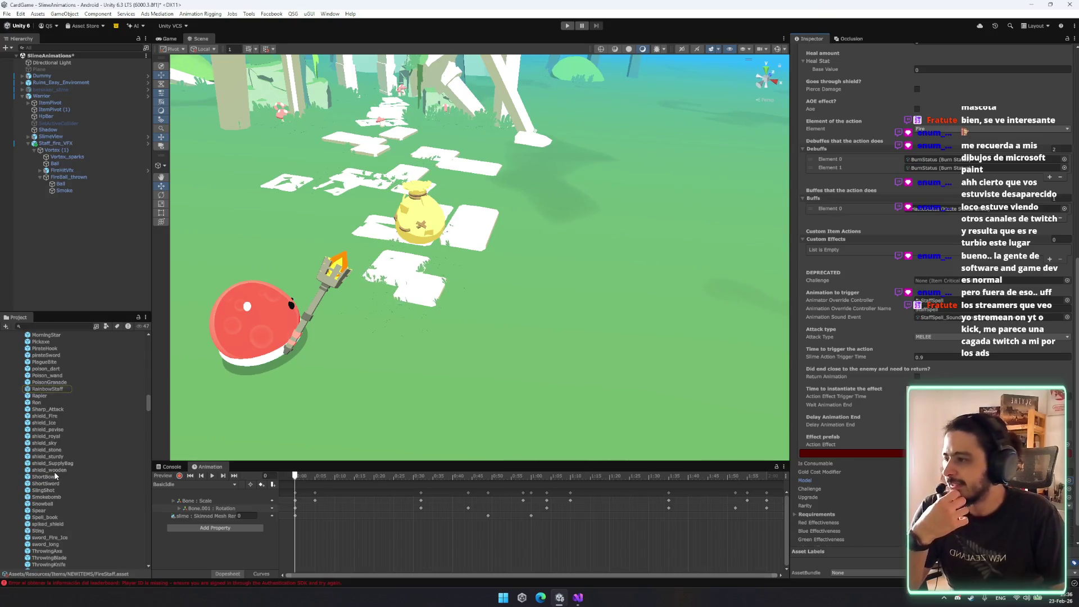
scroll(55, 520, down, 3)
scroll(58, 504, up, 6)
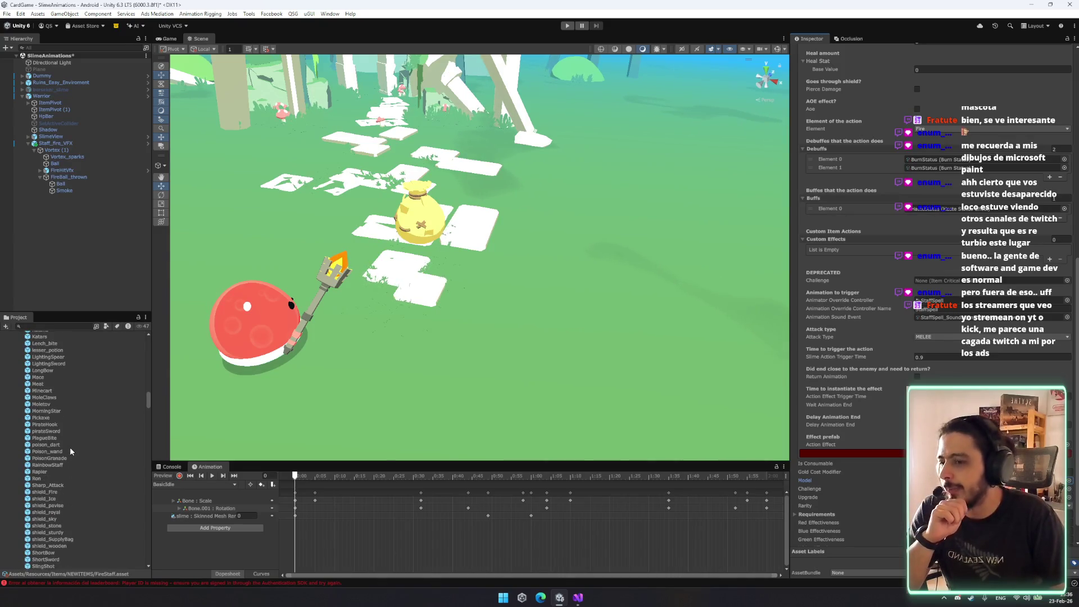
scroll(70, 451, down, 2)
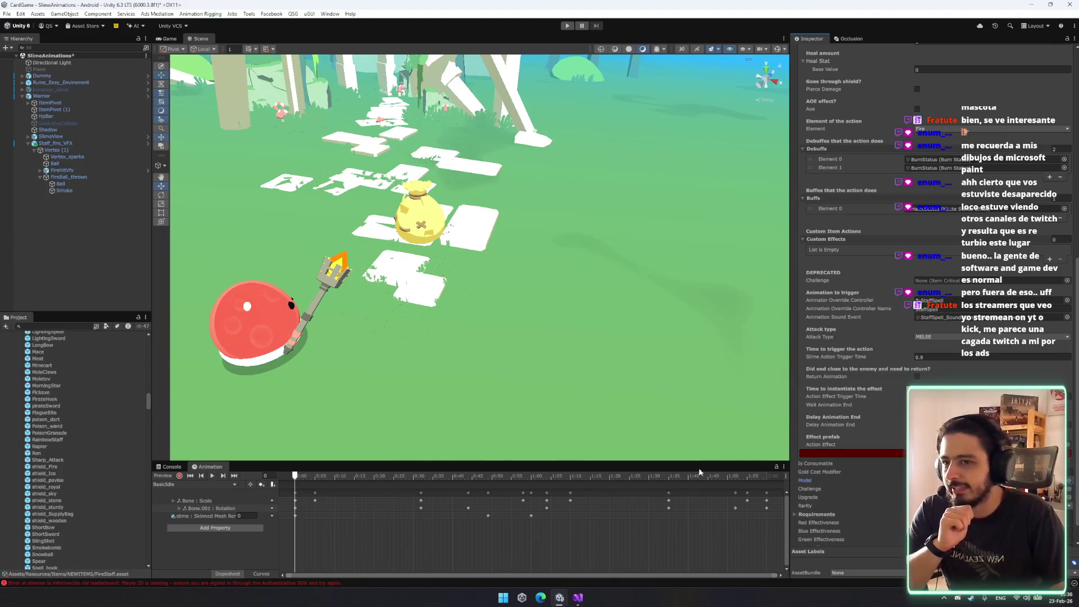
scroll(90, 464, down, 3)
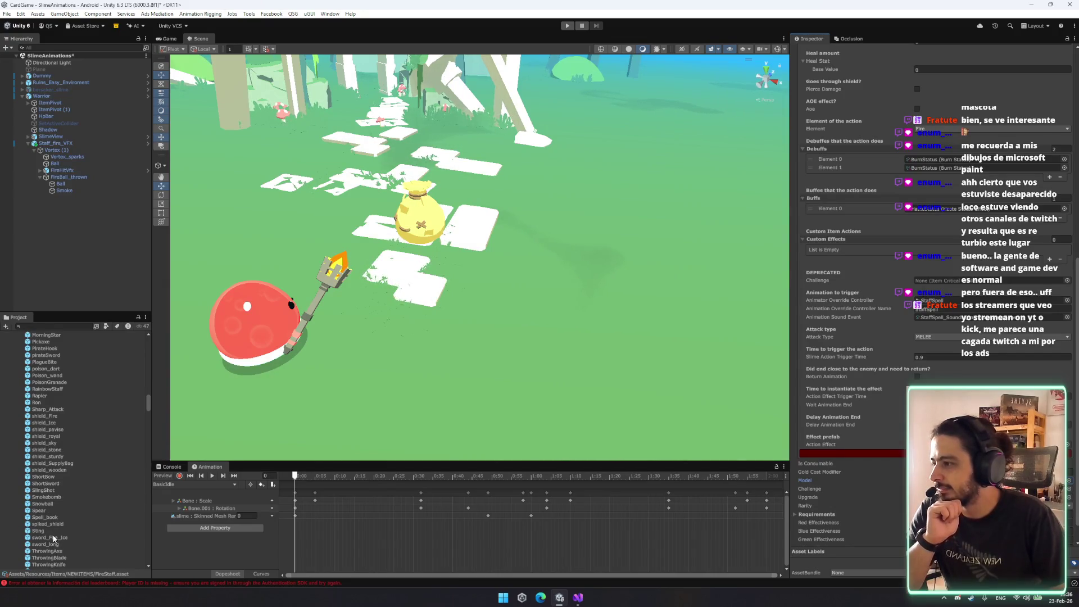
scroll(59, 532, up, 1)
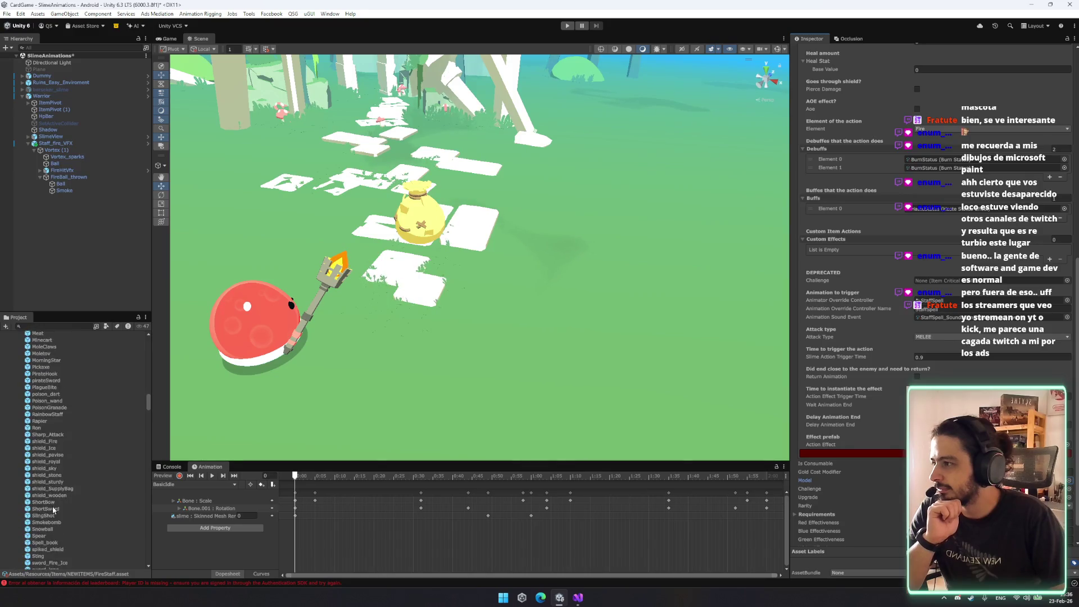
scroll(42, 451, up, 1)
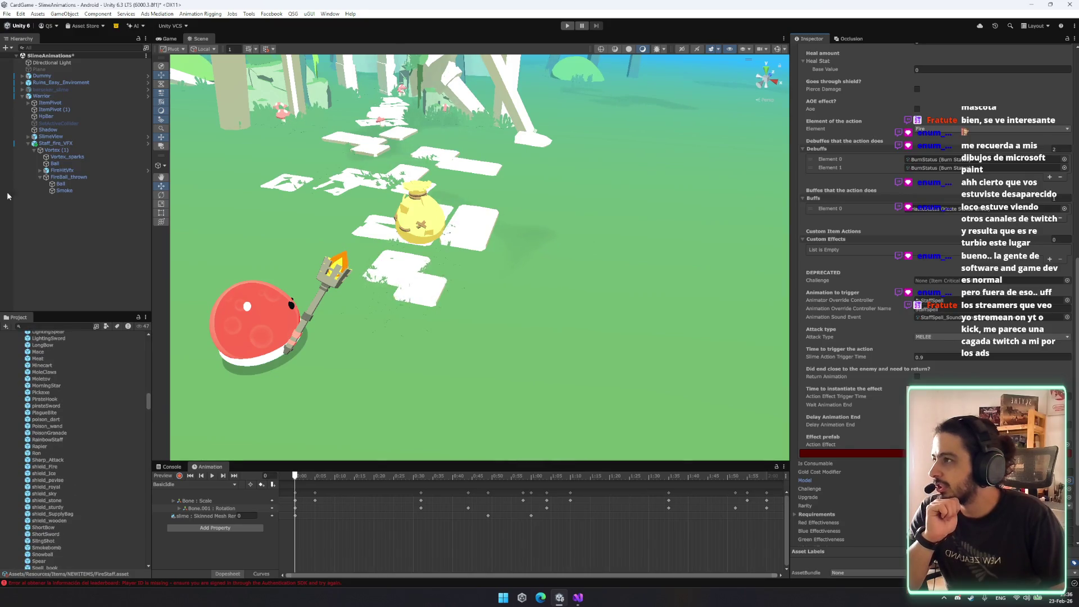
Add an Item To Spawn component to Staff_Fire and put its Mesh Renderer into Renders.
click(27, 104)
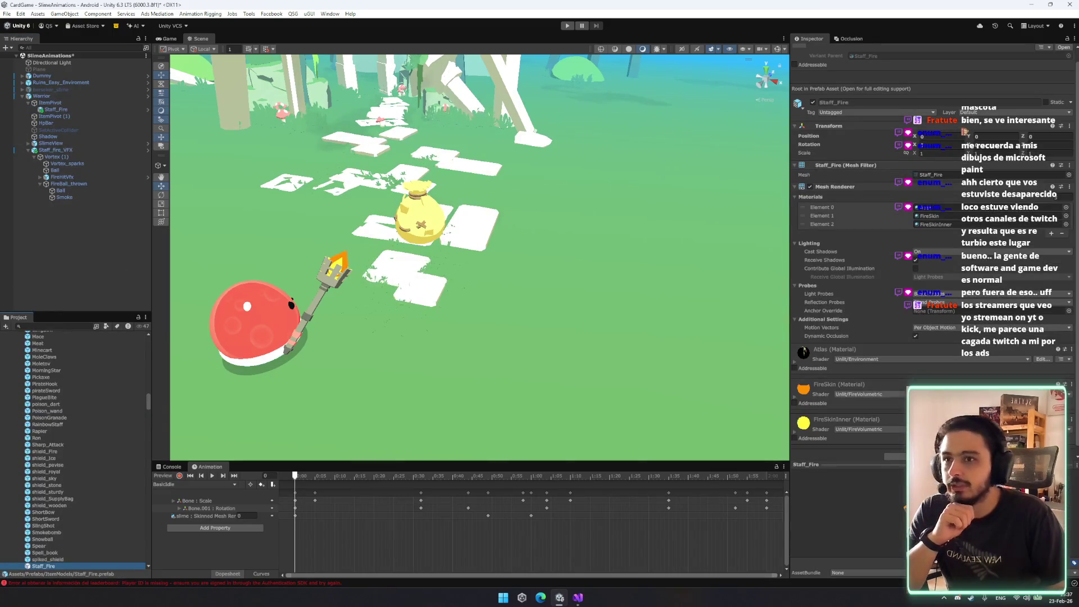
click(854, 186)
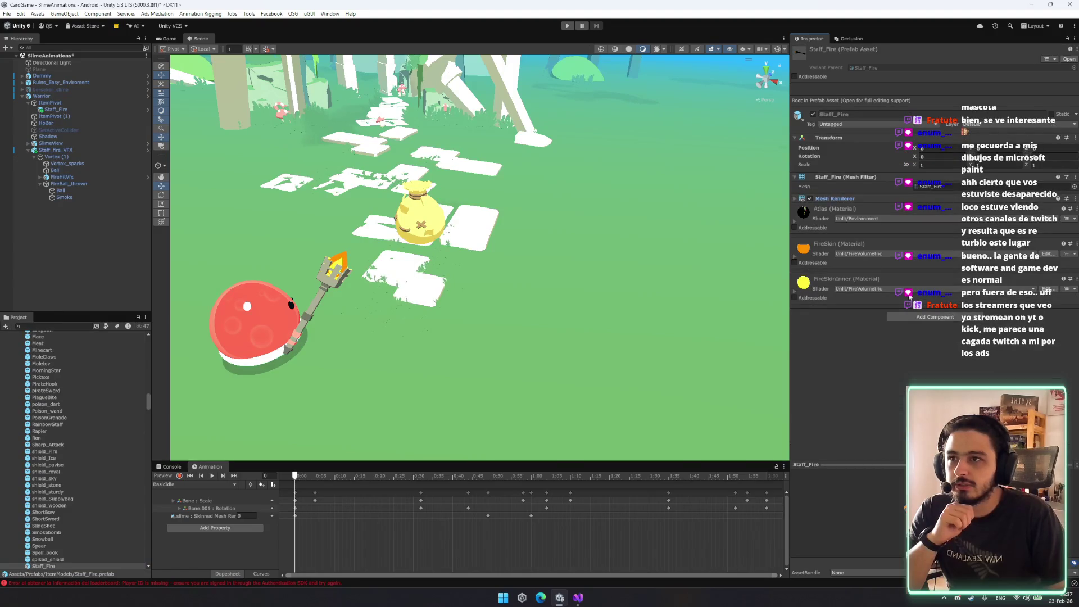
click(947, 319)
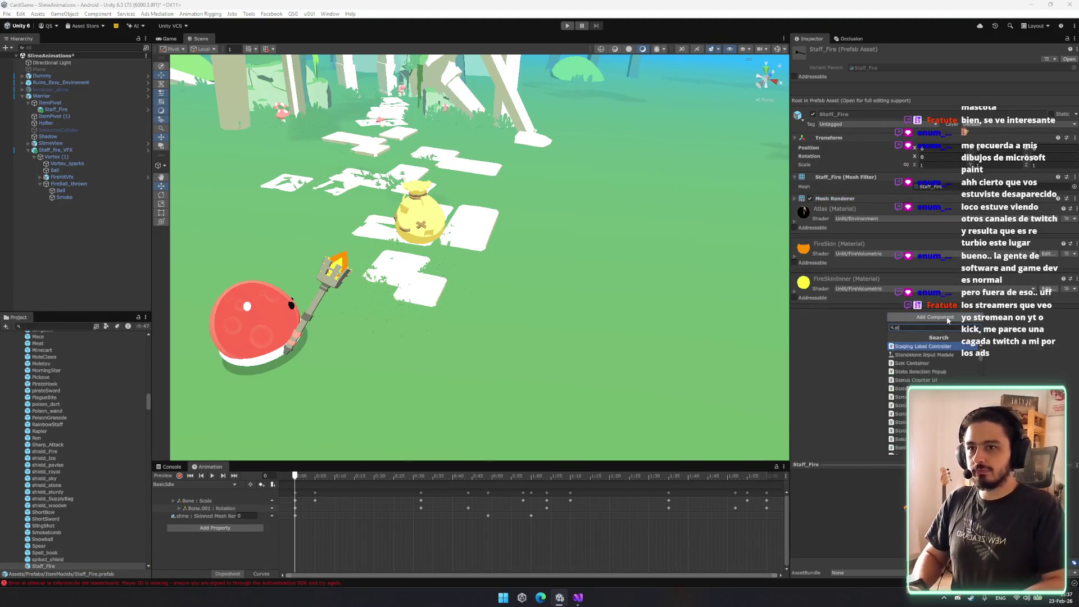
text(itemmo)
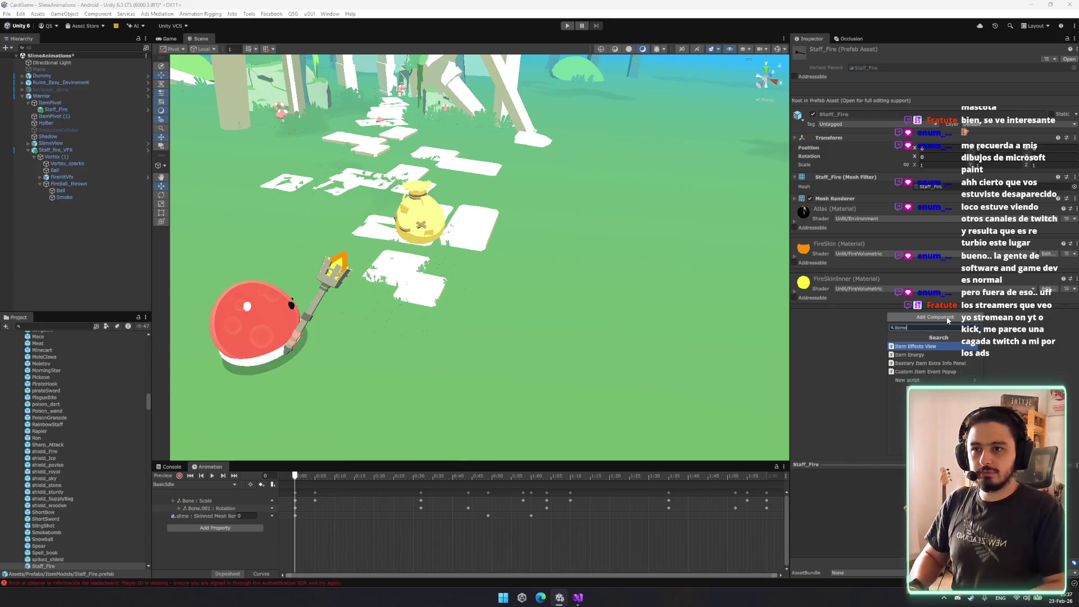
key(BackSpace)
key(BackSpace)
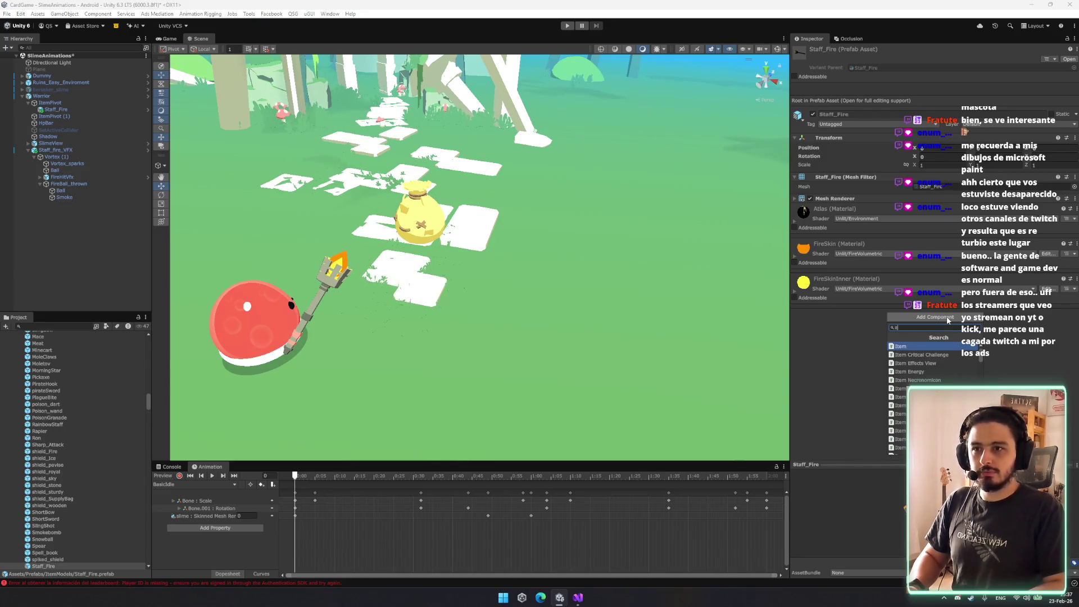
click(72, 553)
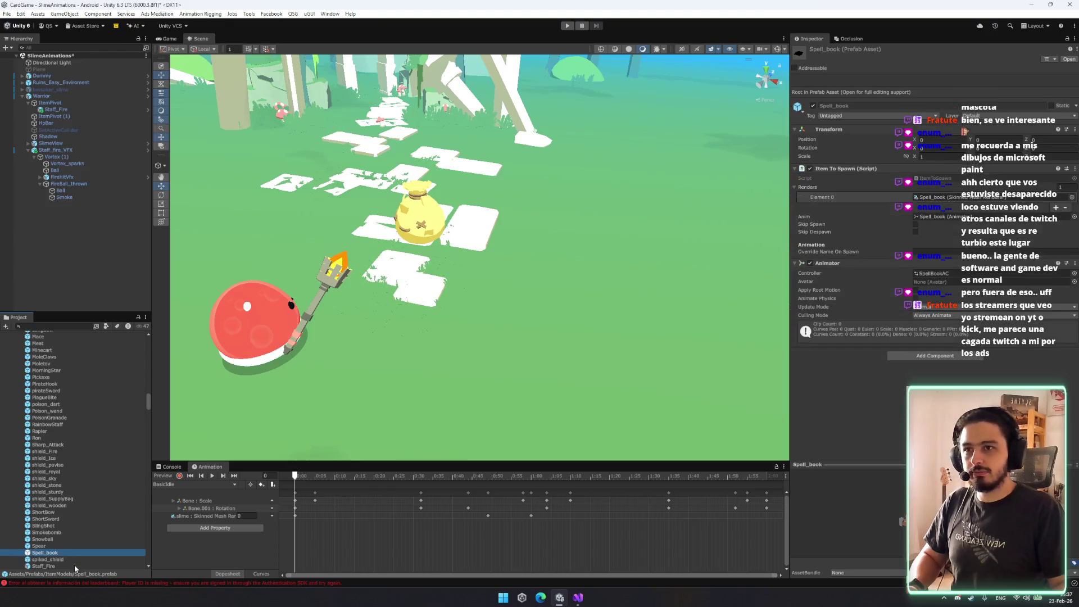
click(74, 564)
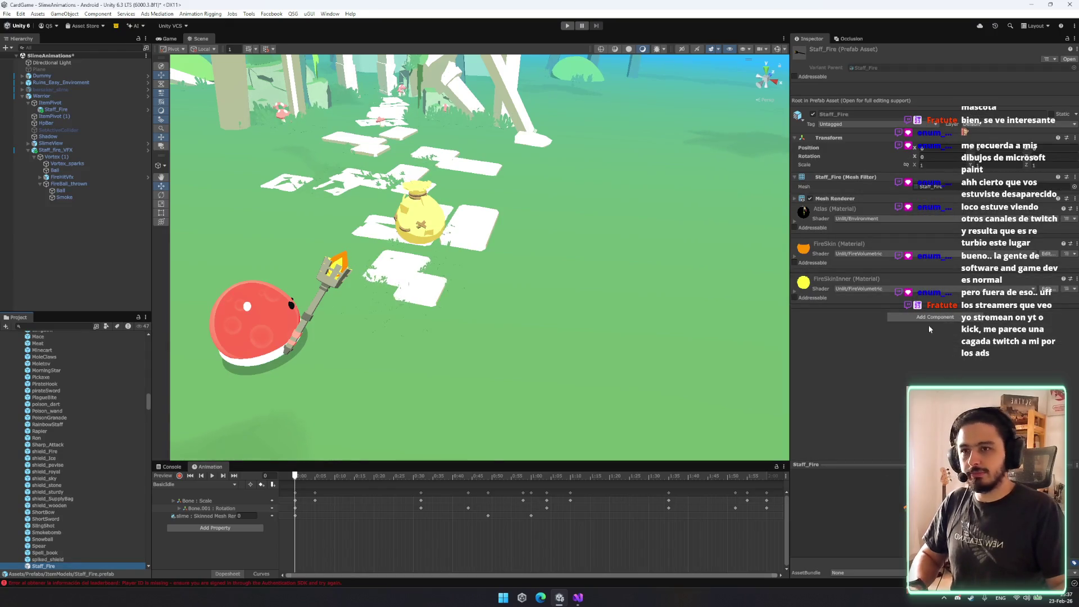
click(926, 319)
text(to)
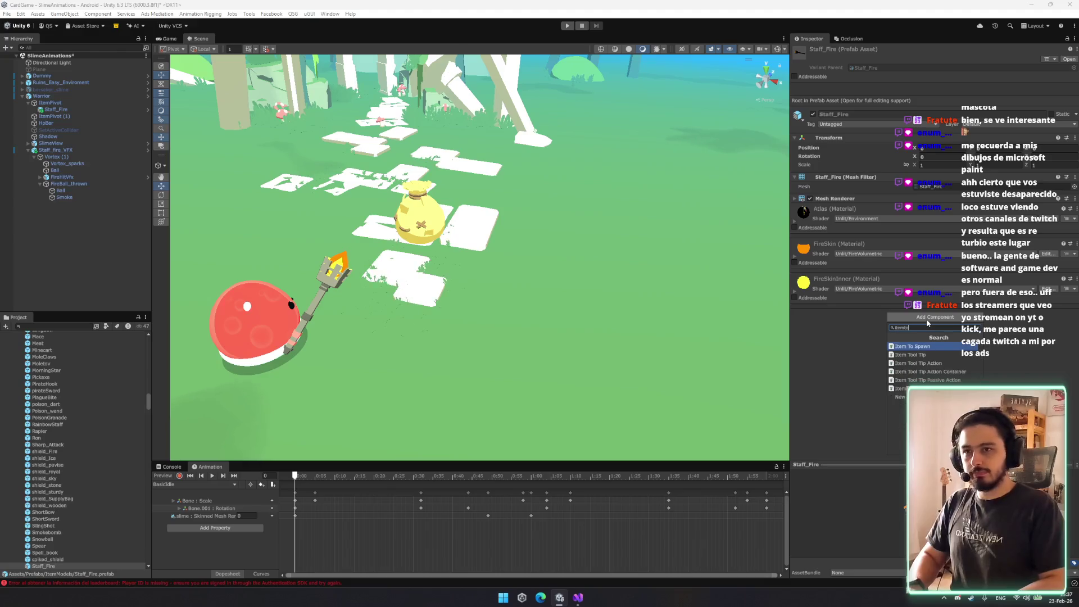
key(Return)
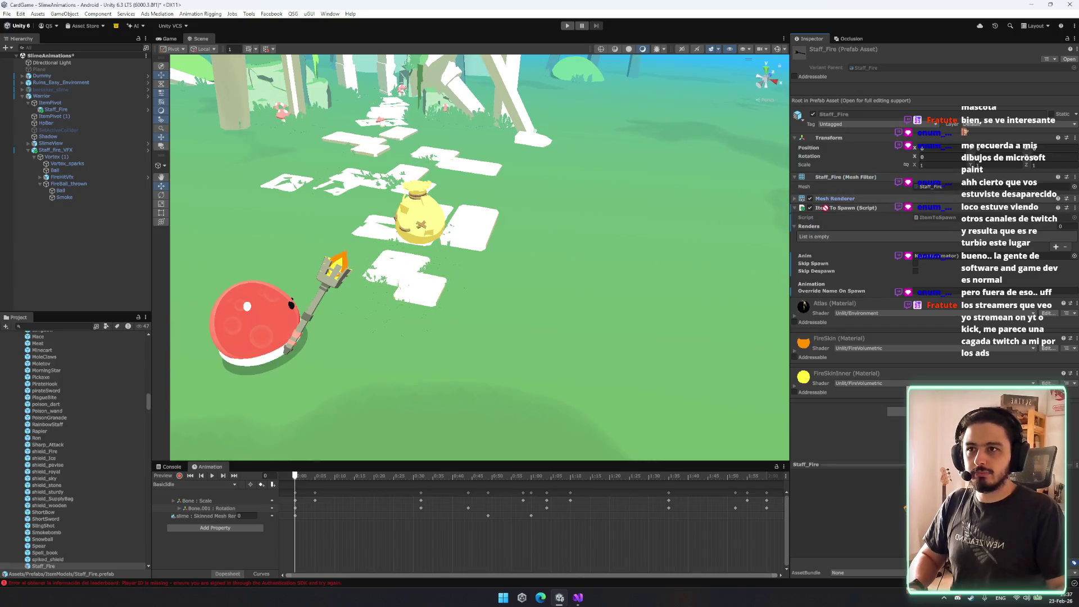
drag(812, 235, 812, 237)
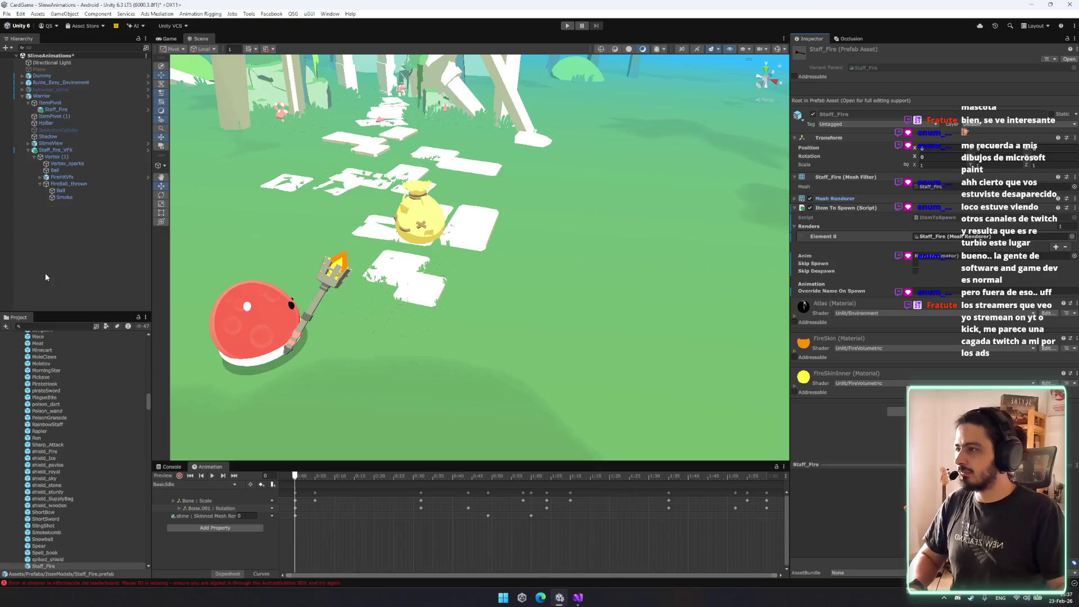
Reselect the Staff_Fire object in the scene hierarchy.
click(61, 109)
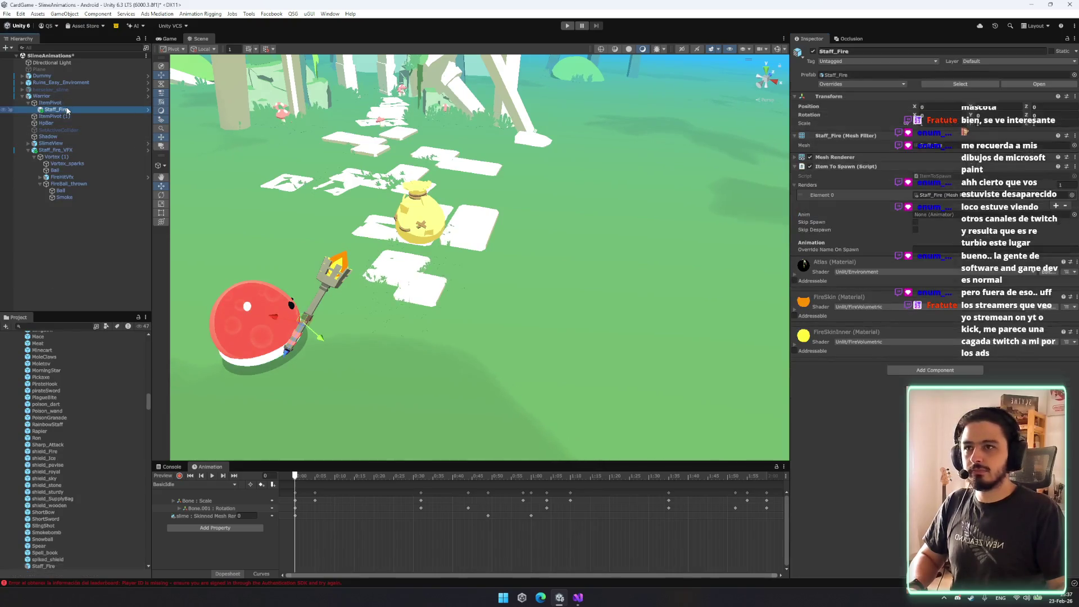
click(69, 82)
click(57, 109)
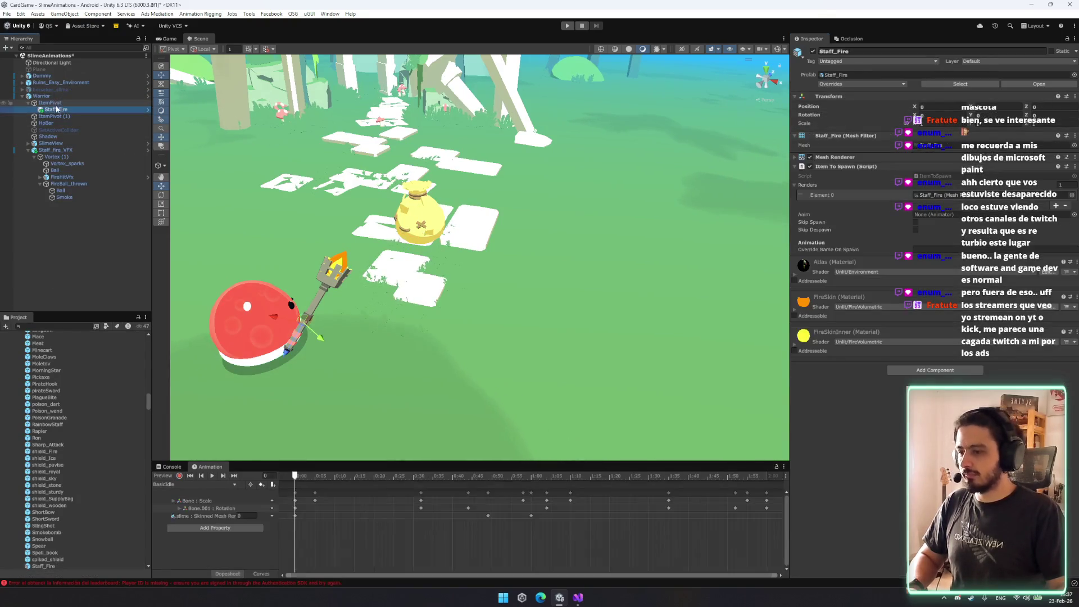
Filter the Project to 'staff', review FireStaff's settings, and enter play mode.
click(53, 327)
text(staff)
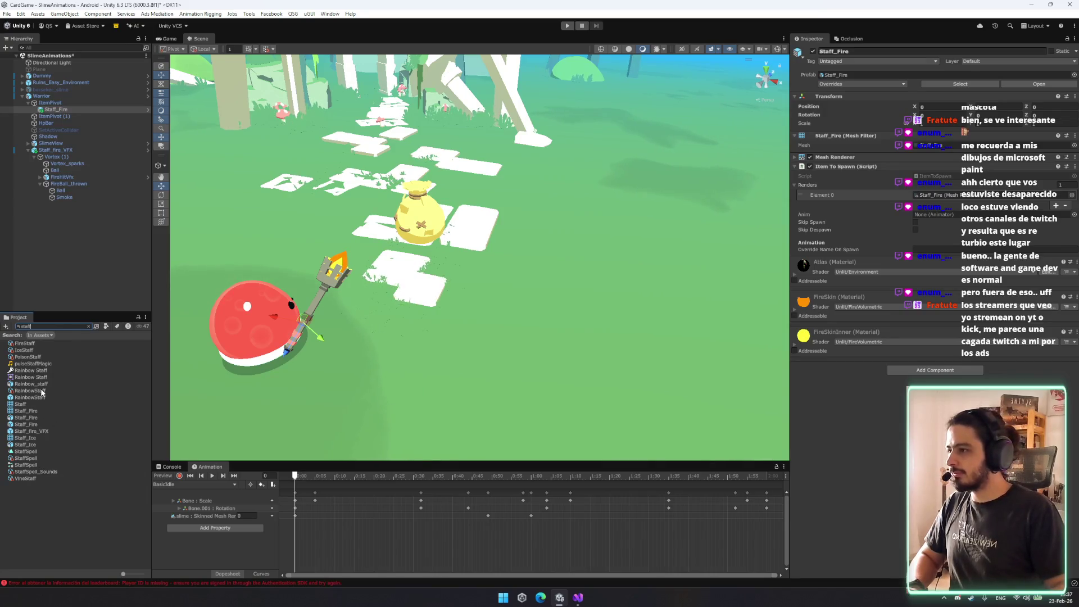
click(25, 343)
scroll(1040, 359, down, 5)
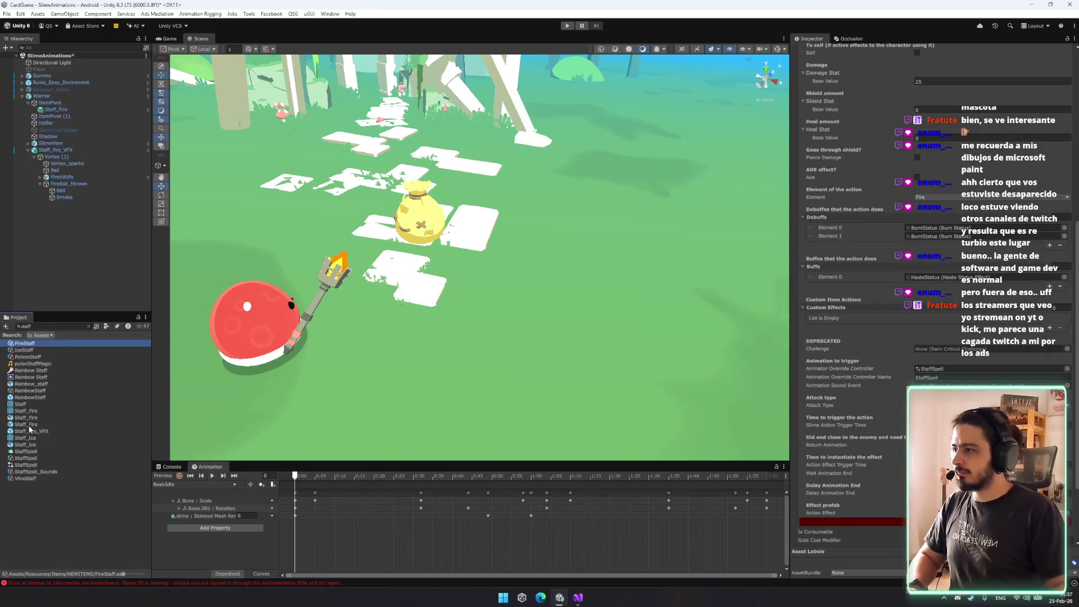
scroll(933, 337, down, 3)
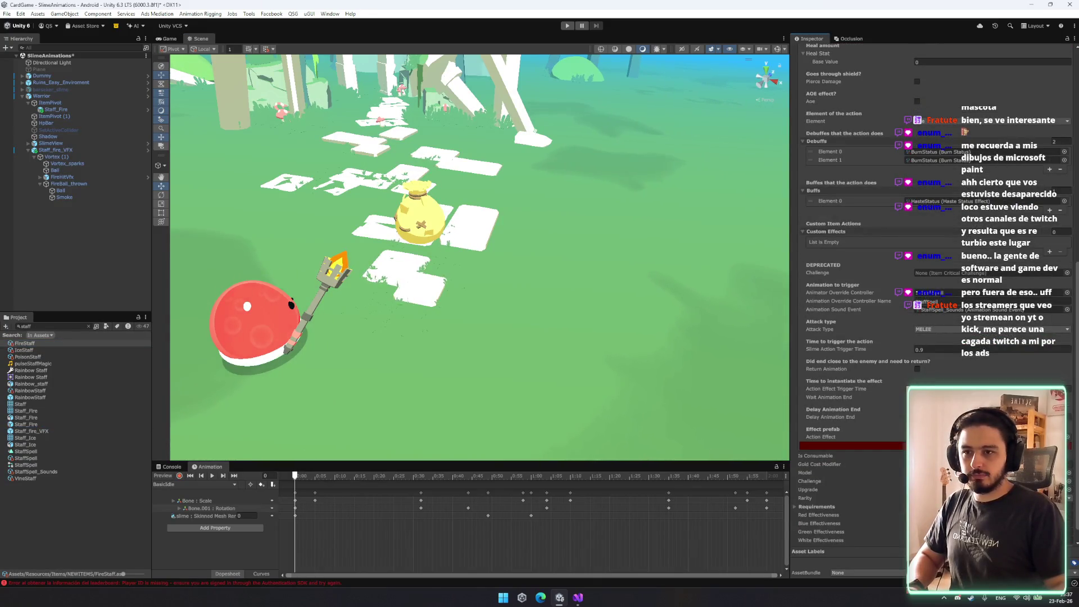
scroll(933, 281, down, 1)
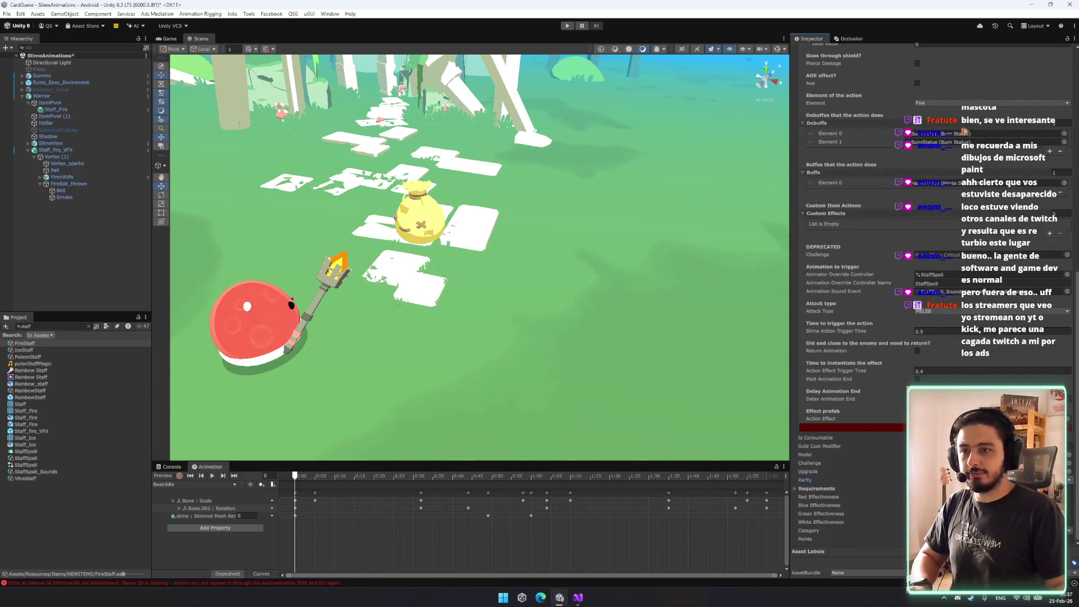
click(567, 25)
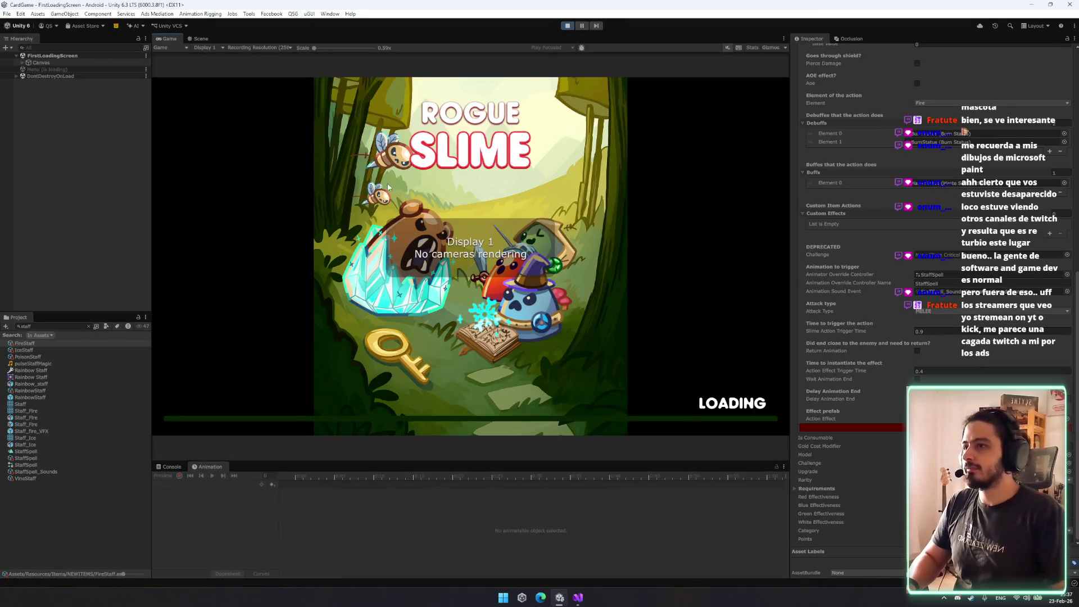
Set the Game view resolution to 1920x1080 Portrait, then stop play mode with Ctrl+P.
click(167, 38)
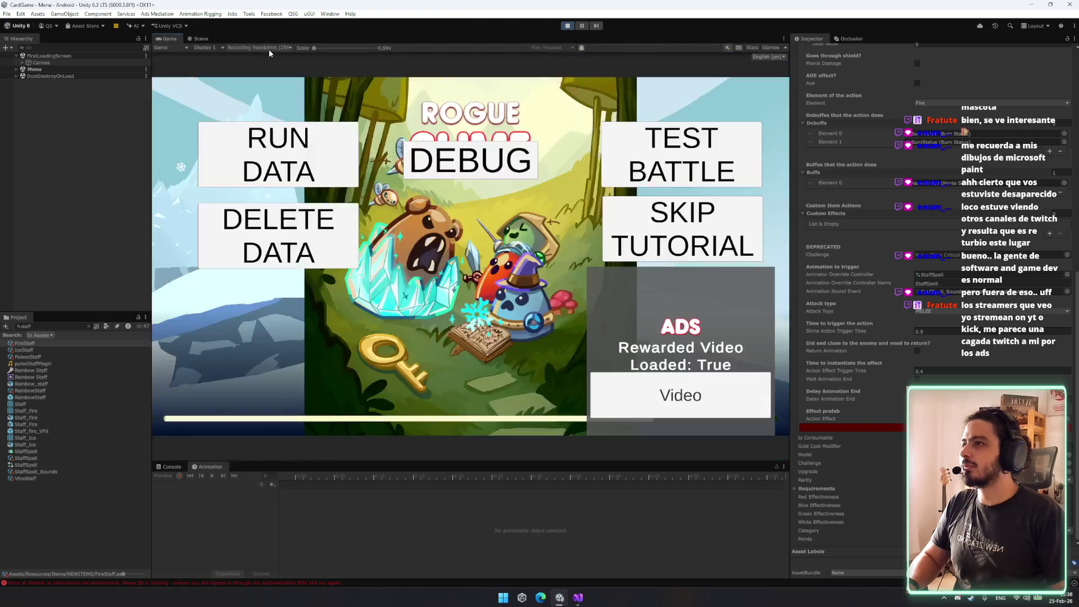
click(260, 47)
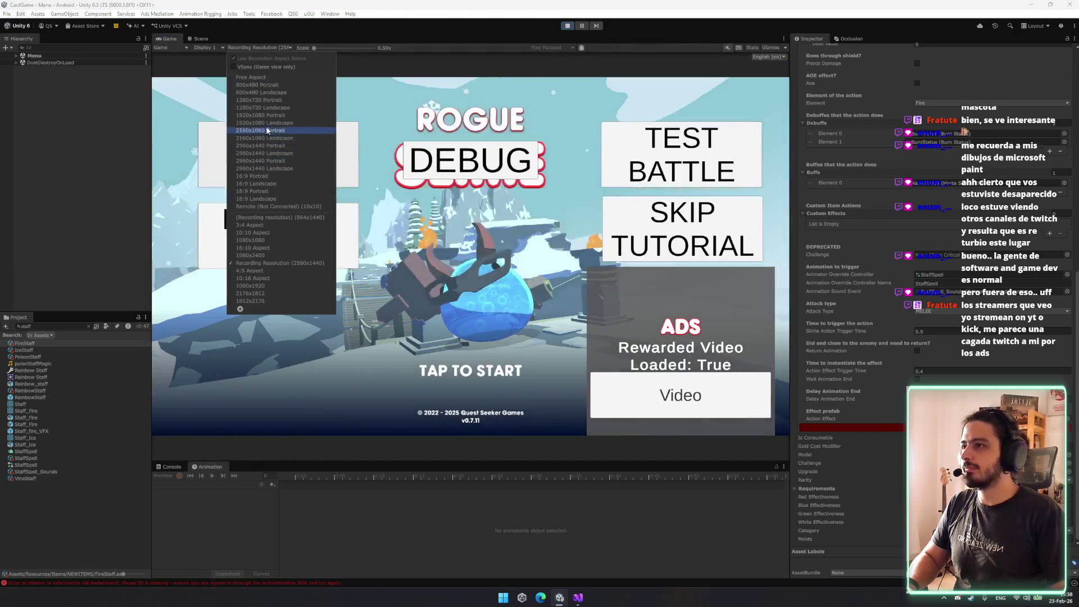
click(282, 102)
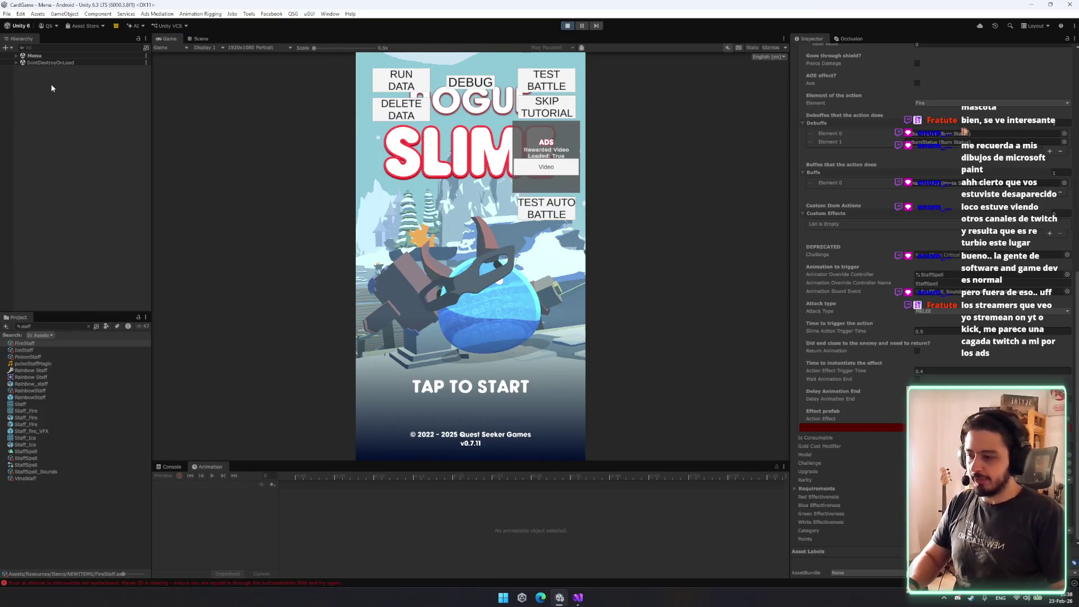
key(ctrl+p)
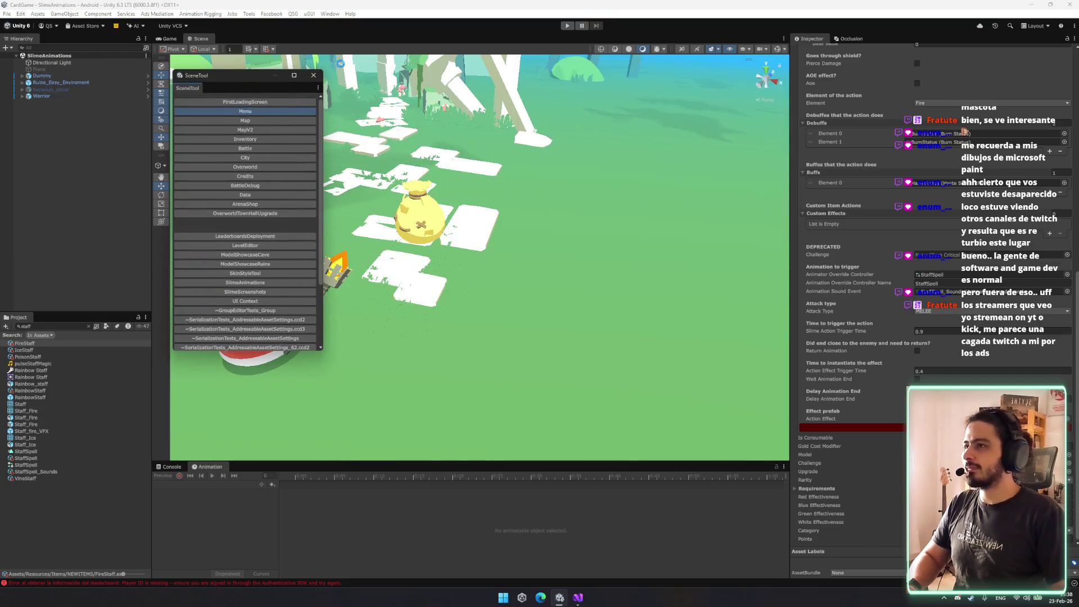
Open the Menu scene and add an entry to Gameplay's All Items list, making 484.
click(313, 77)
click(51, 75)
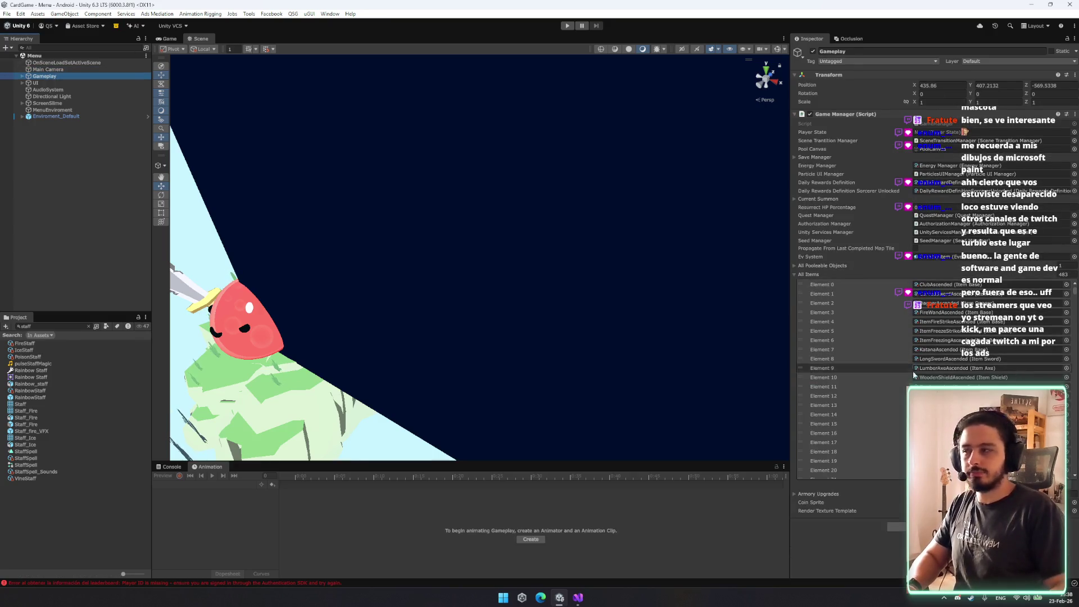
drag(826, 277, 814, 273)
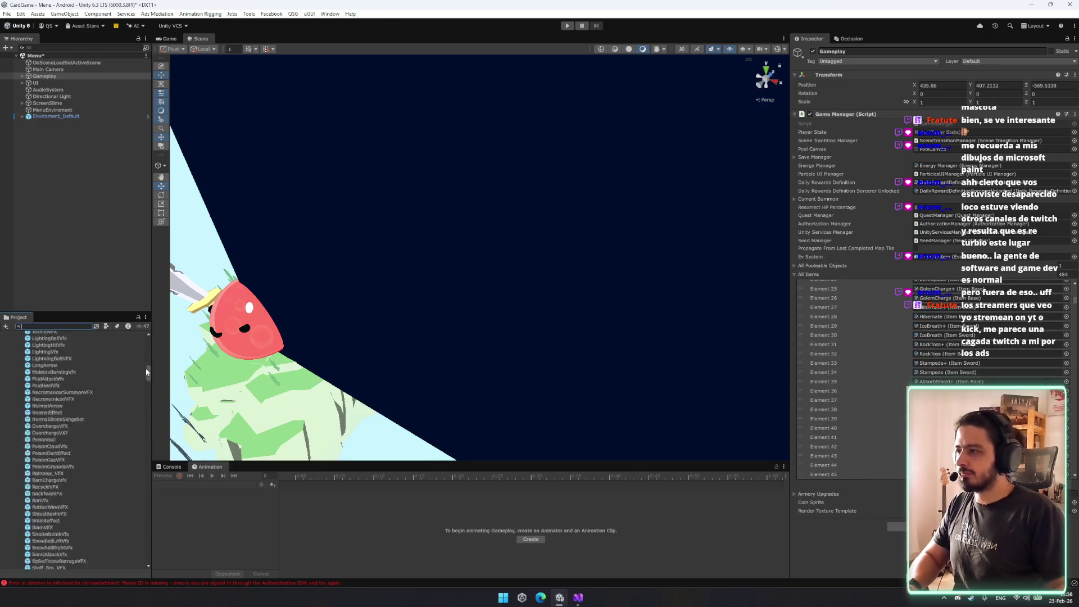
Browse into the _DEBUG folder and select the PlayerInventoryDebug asset.
click(71, 335)
key(Down)
key(Right)
key(Down)
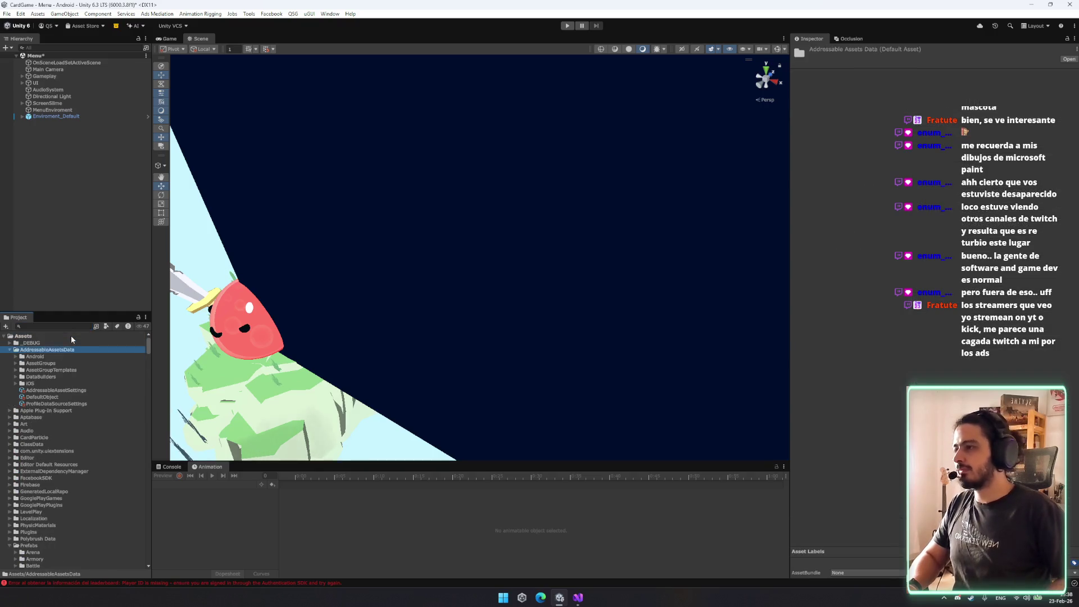
key(Down)
key(Down)
key(Down)
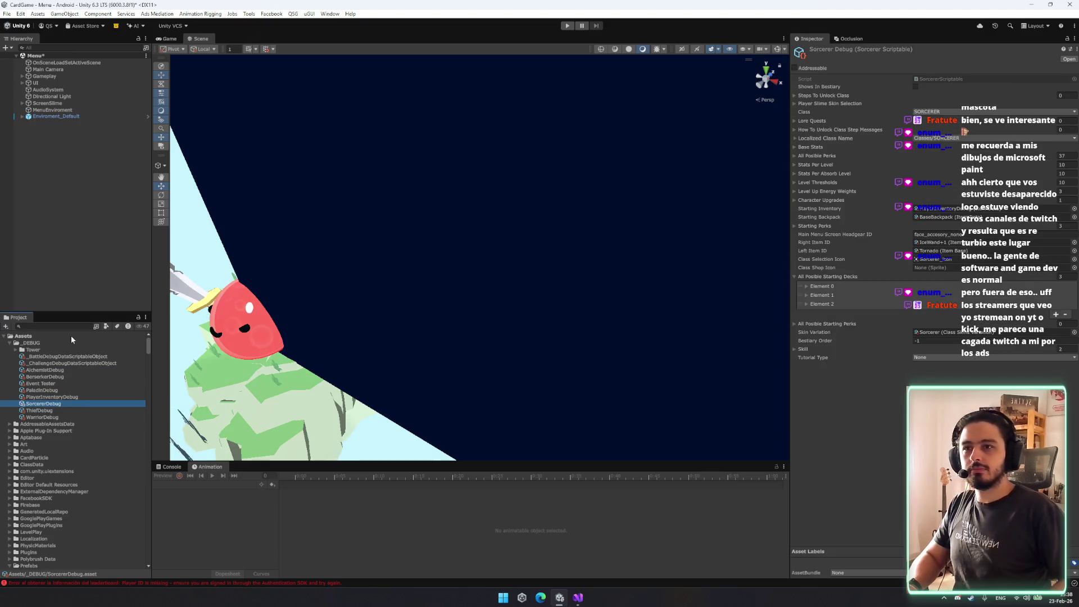
key(Down)
key(Up)
key(Up)
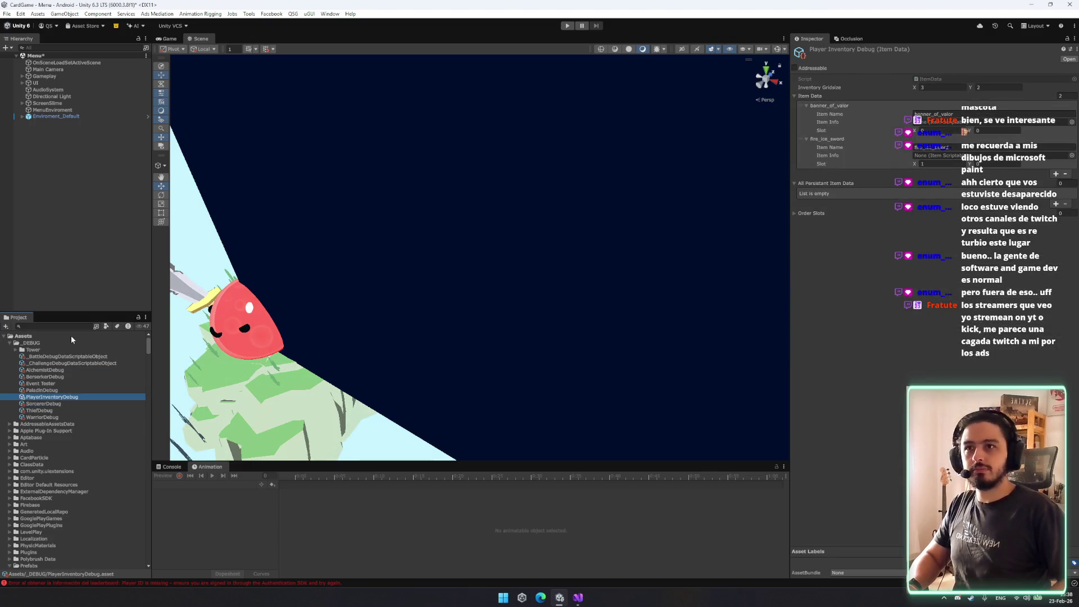
Put FireStaff into PlayerInventoryDebug's first slot, then save the scene and start play.
click(1072, 122)
text(s)
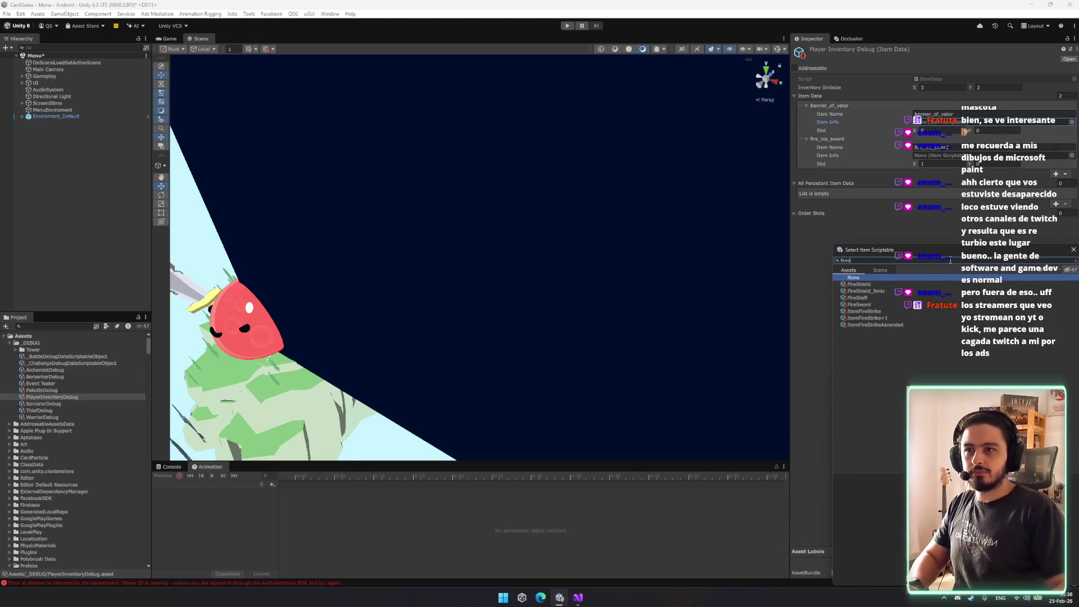
double_click(875, 302)
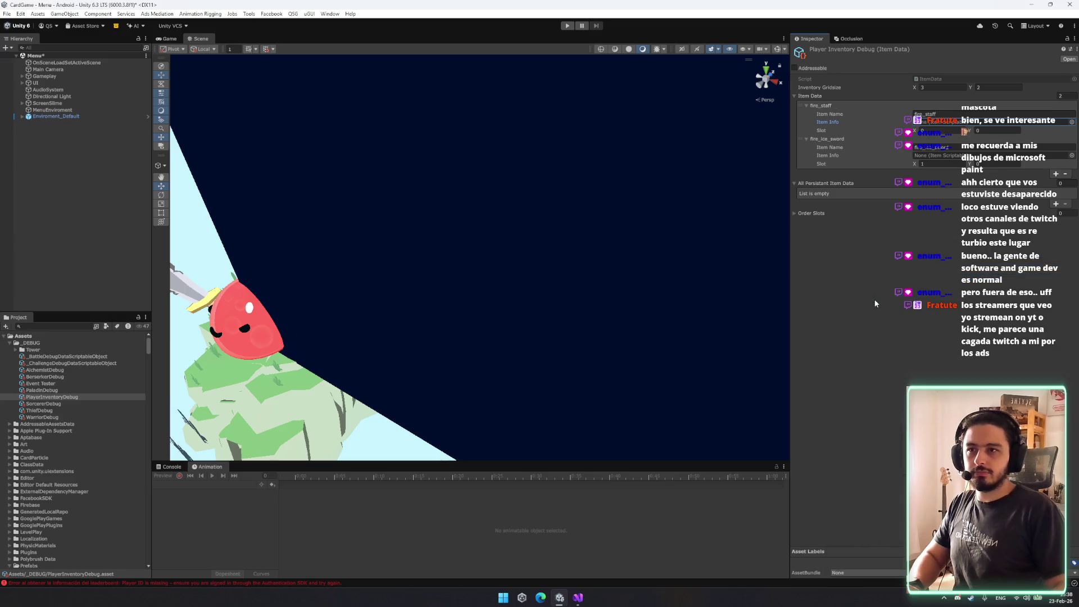
click(568, 27)
click(519, 316)
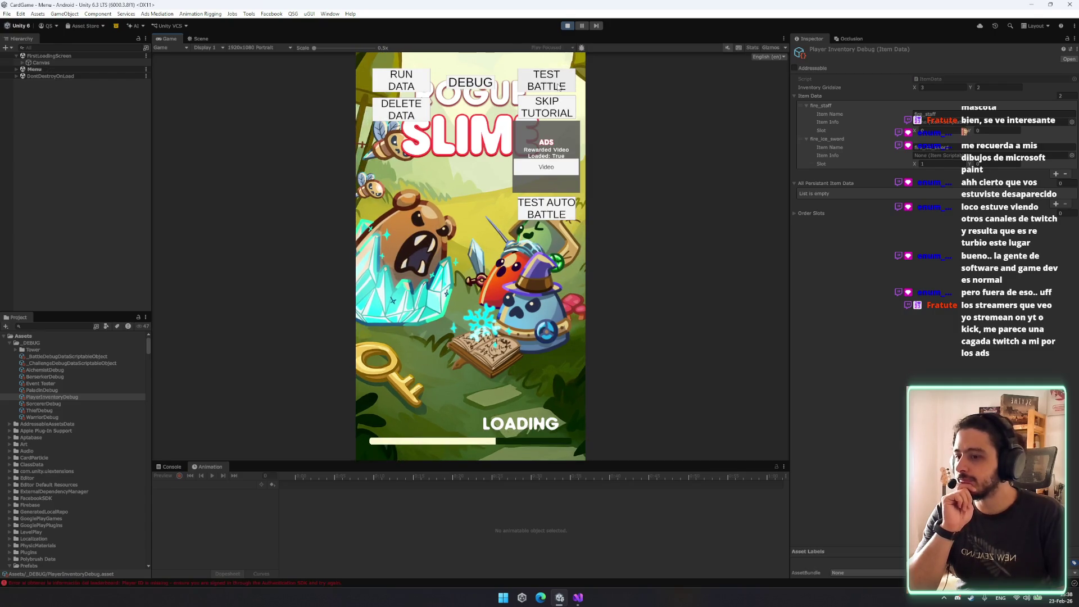
Start a test battle, check FIRE_STAFF's details, and cast it at the enemy.
click(558, 85)
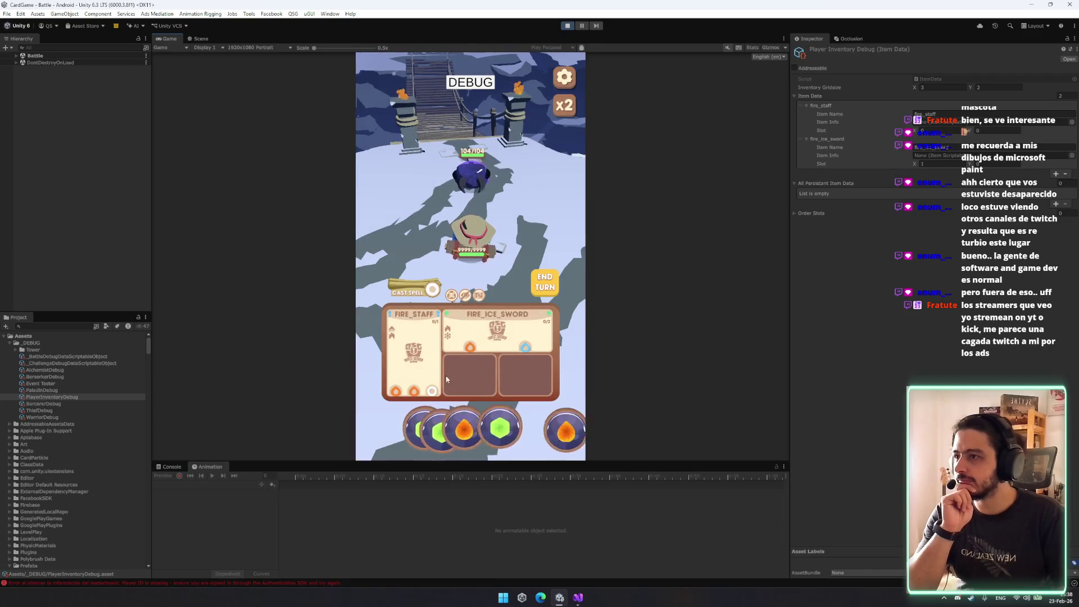
click(423, 332)
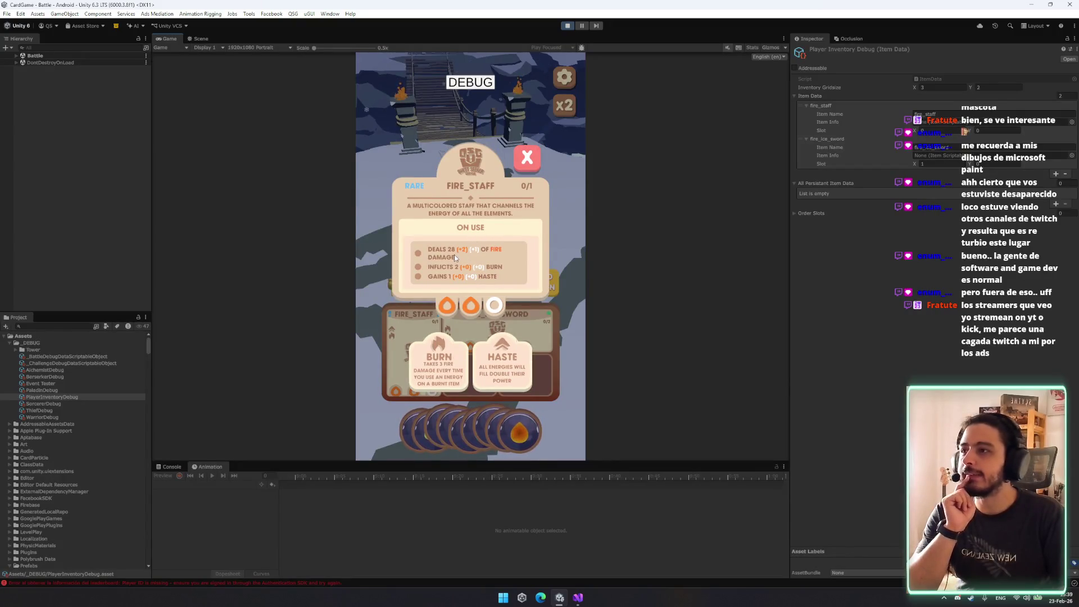
click(520, 165)
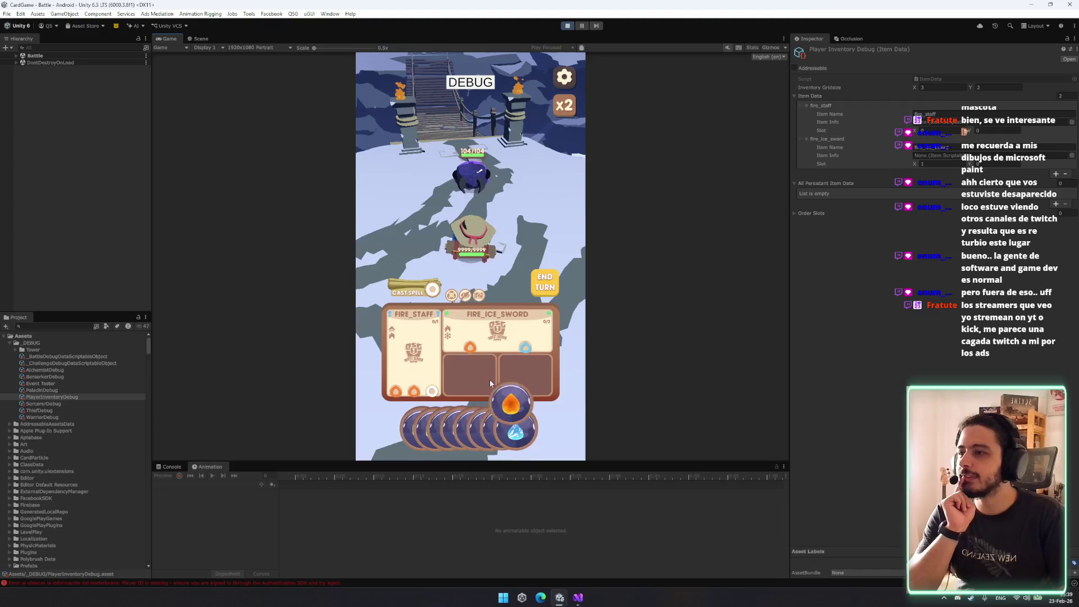
click(416, 359)
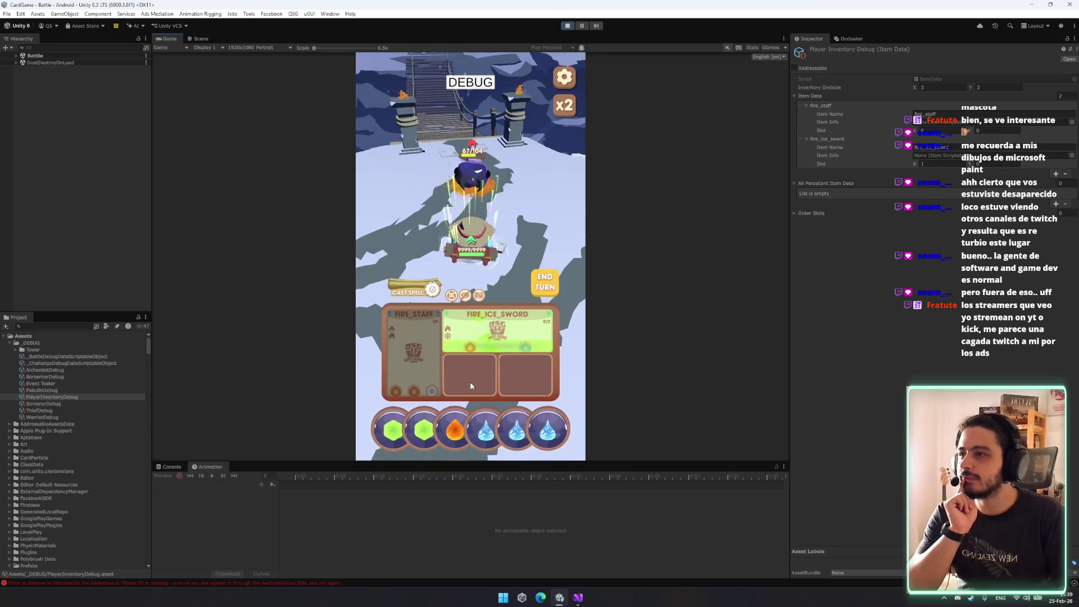
Search the Project for 'fires' and inspect the FireStrikeVfx effect prefab.
click(75, 327)
text(fires)
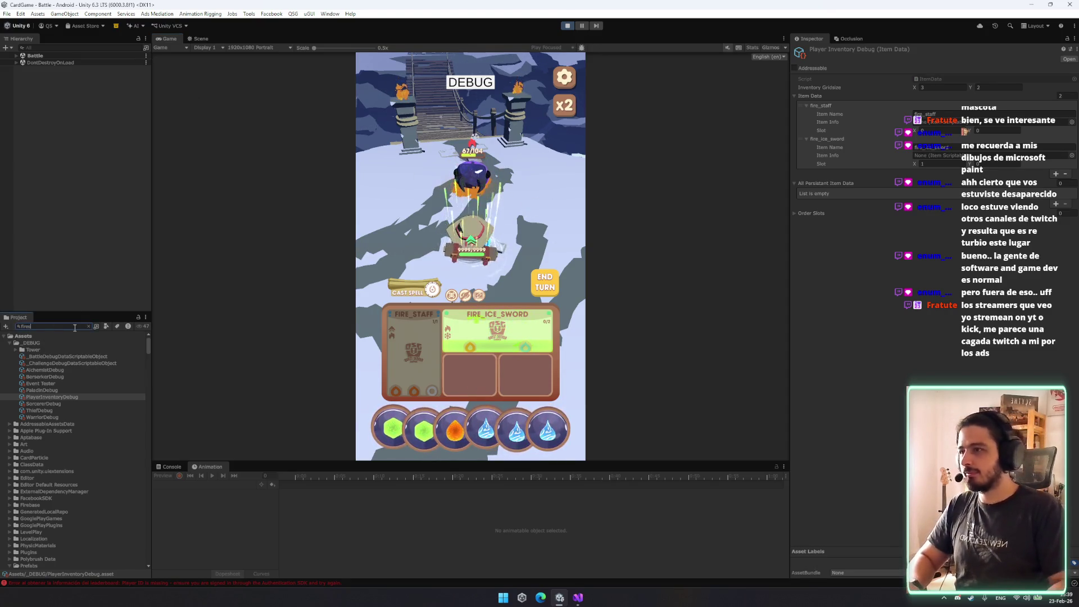
click(34, 431)
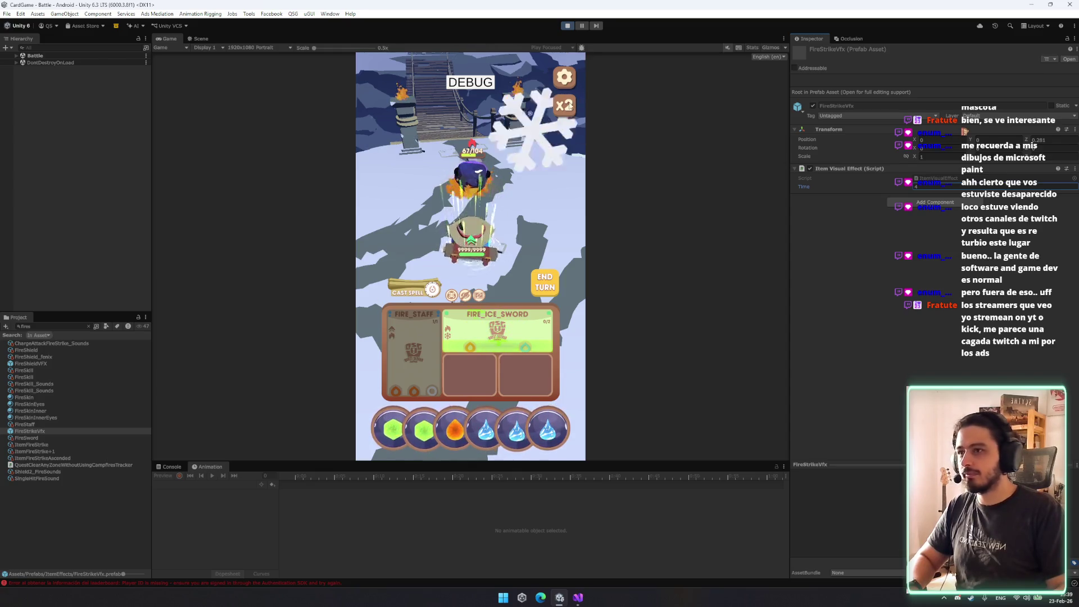
End the turn with YES, then open FireStaff's item settings and stop the game.
click(547, 293)
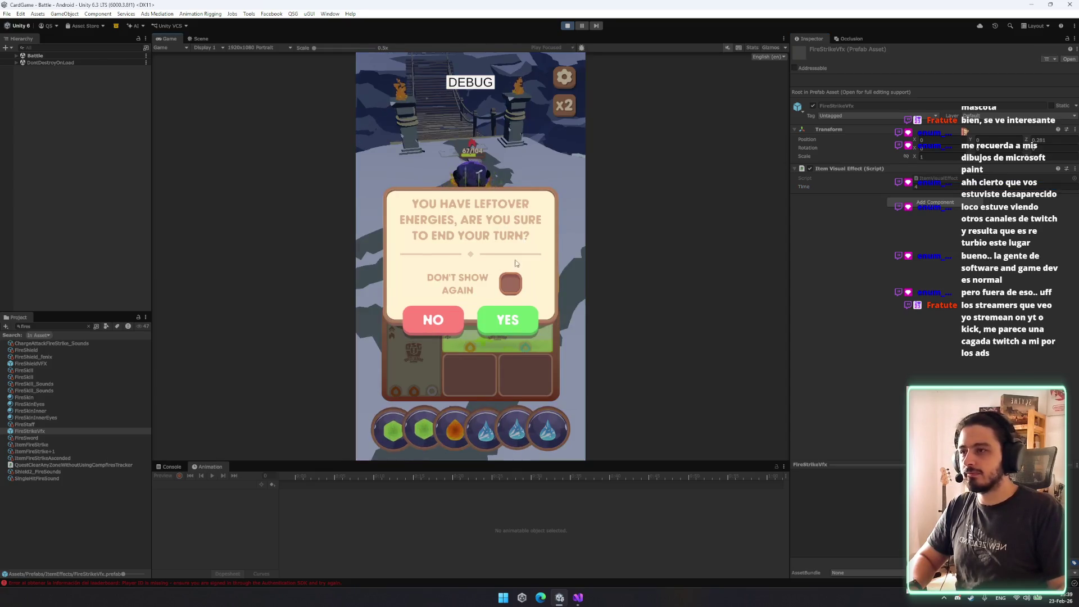
click(516, 312)
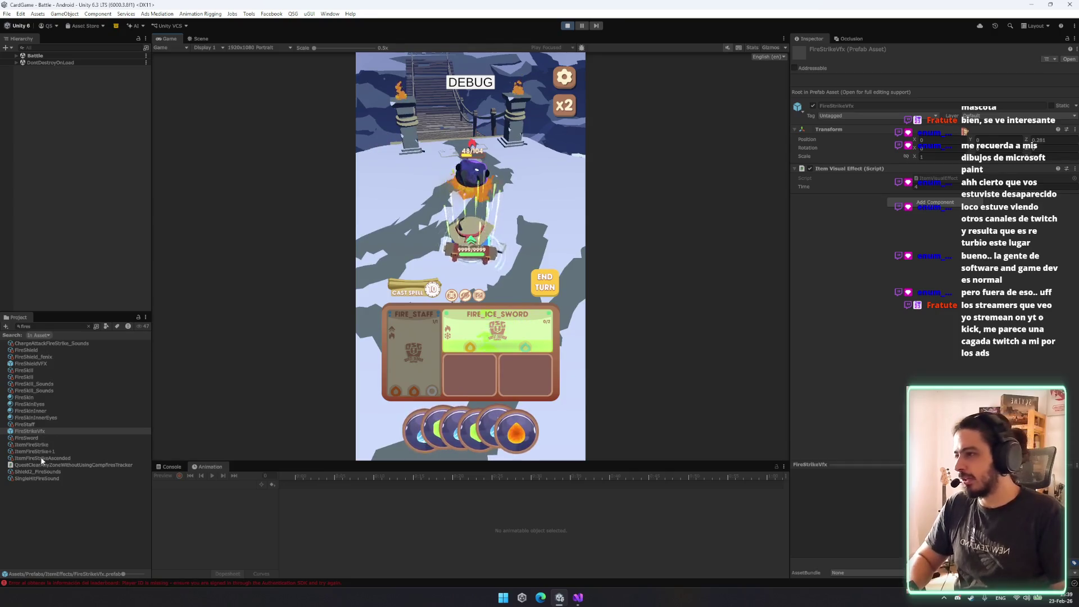
click(33, 377)
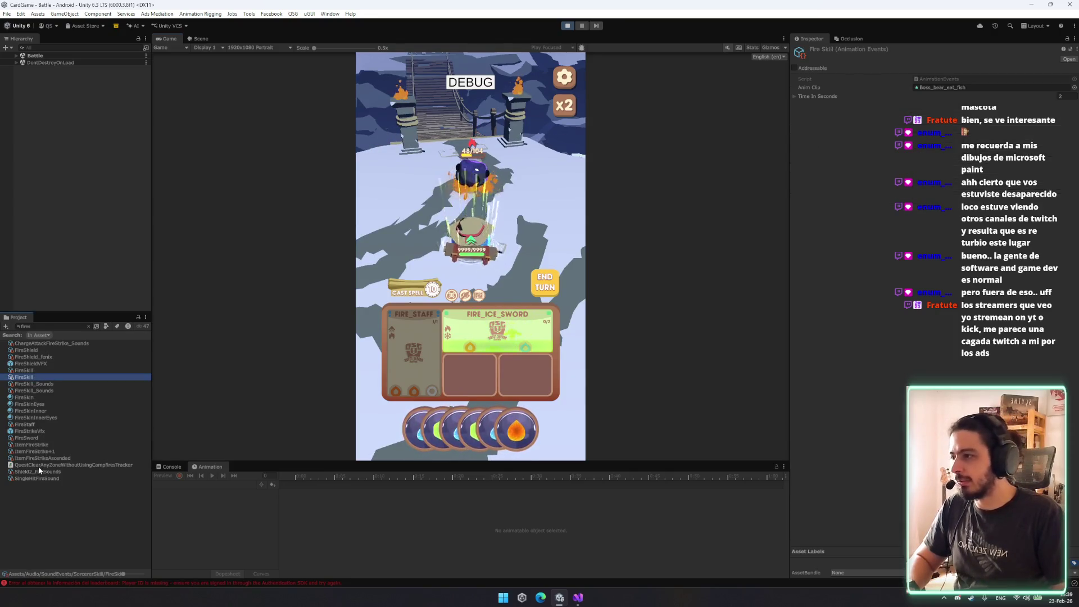
click(36, 430)
click(36, 424)
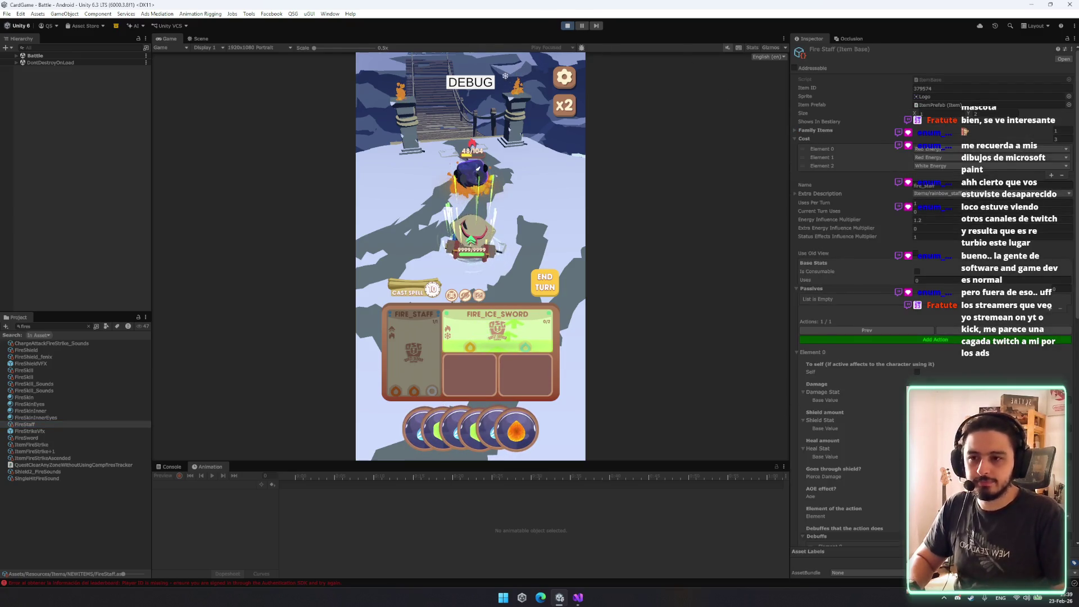
key(ctrl+p)
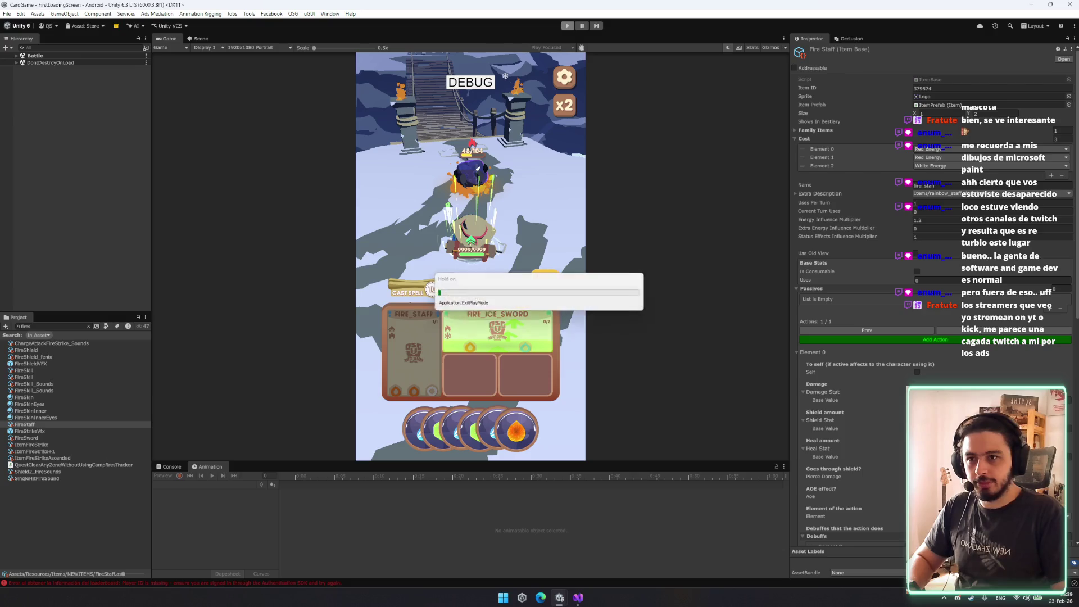
Change FireStaff's Attack Type from MELEE to RANGE and run the game again.
scroll(849, 281, down, 10)
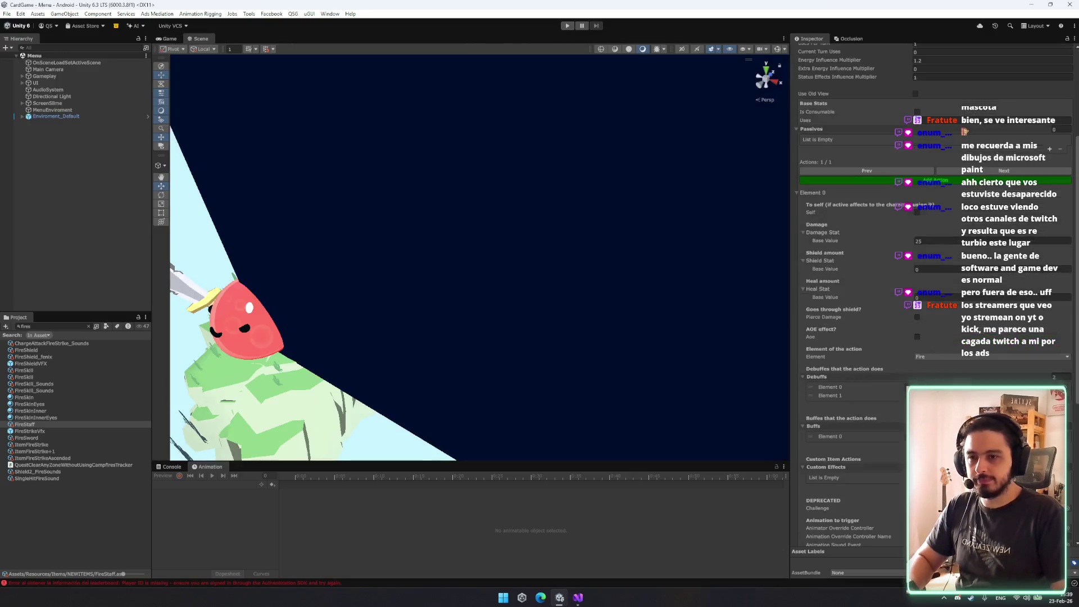
click(955, 441)
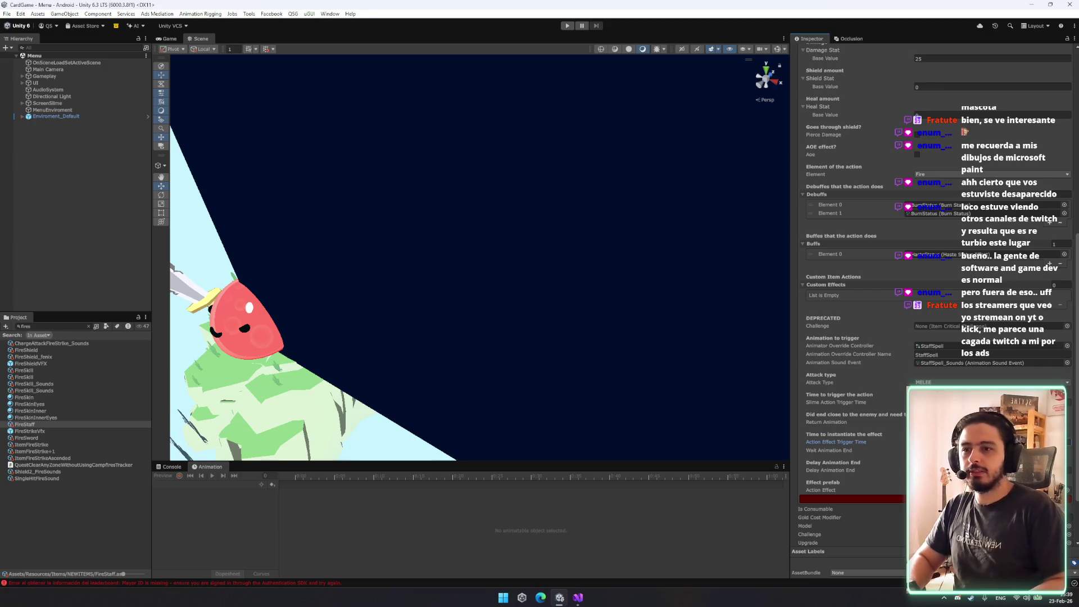
click(955, 402)
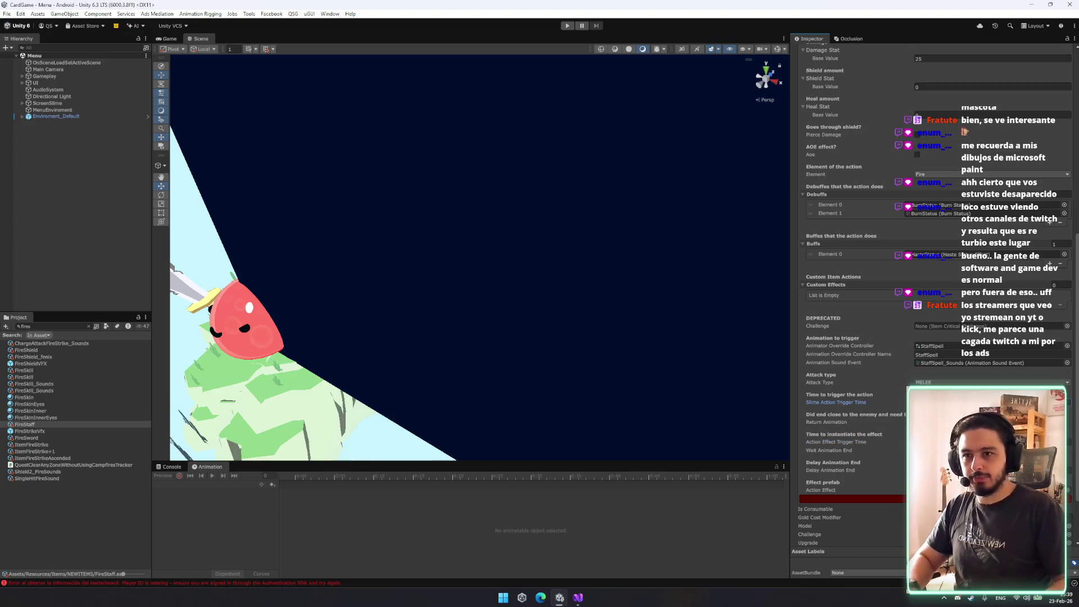
click(951, 381)
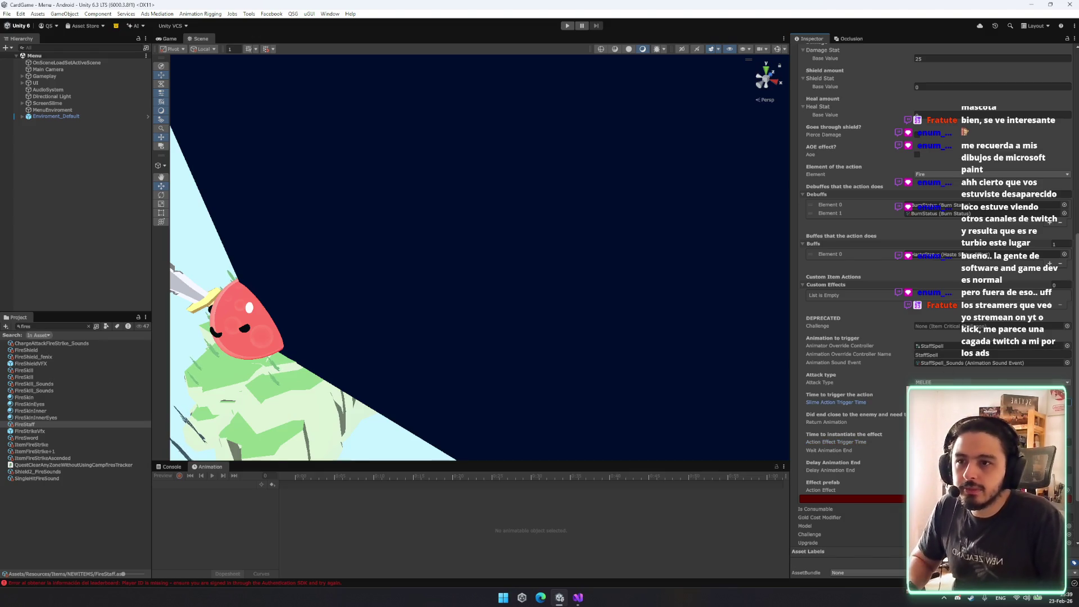
click(950, 402)
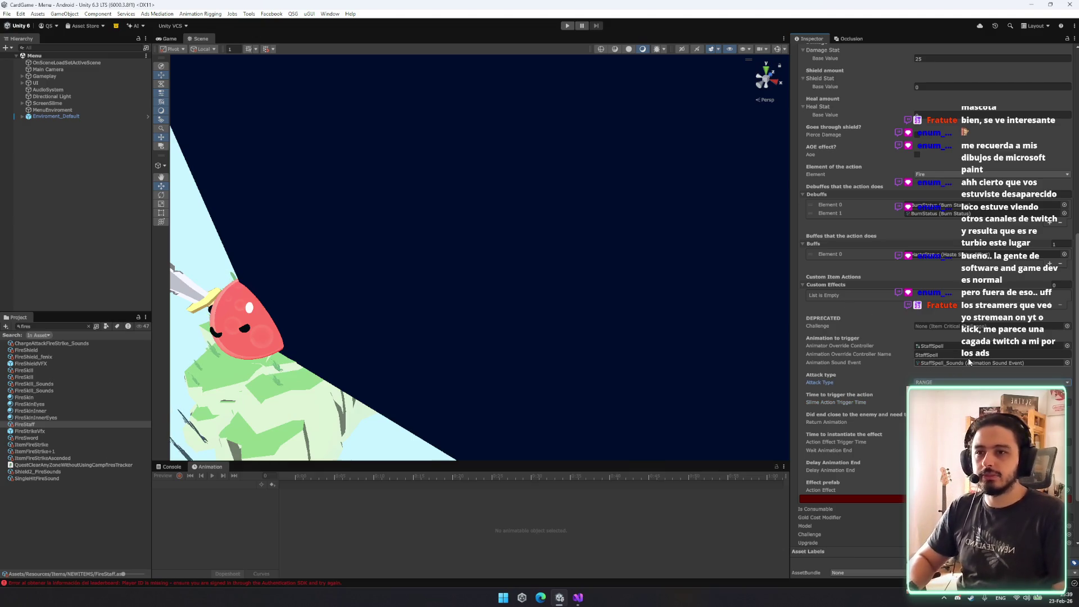
scroll(947, 351, down, 3)
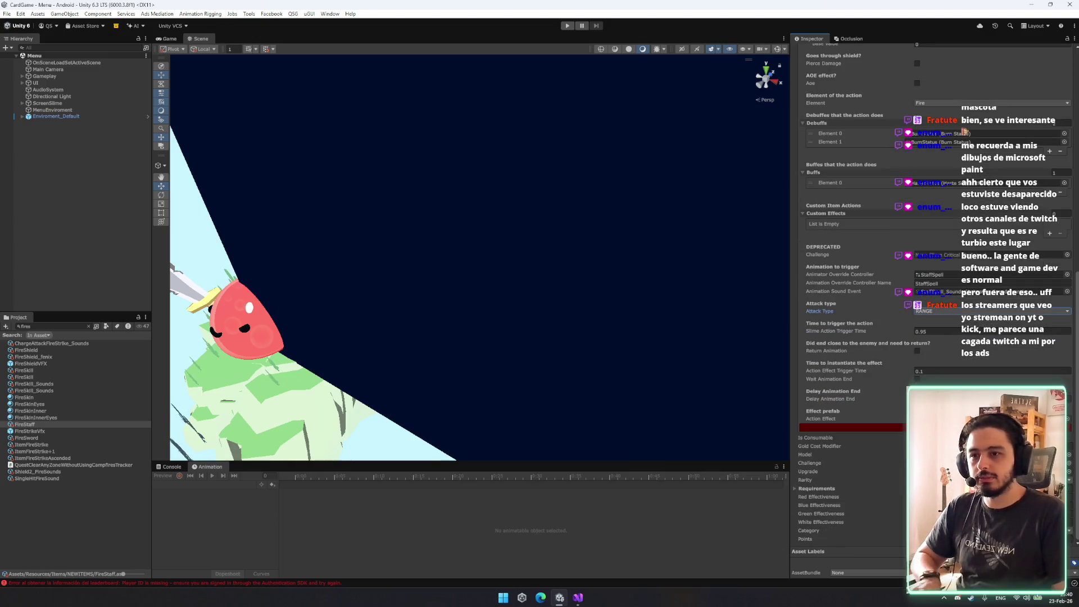
click(567, 26)
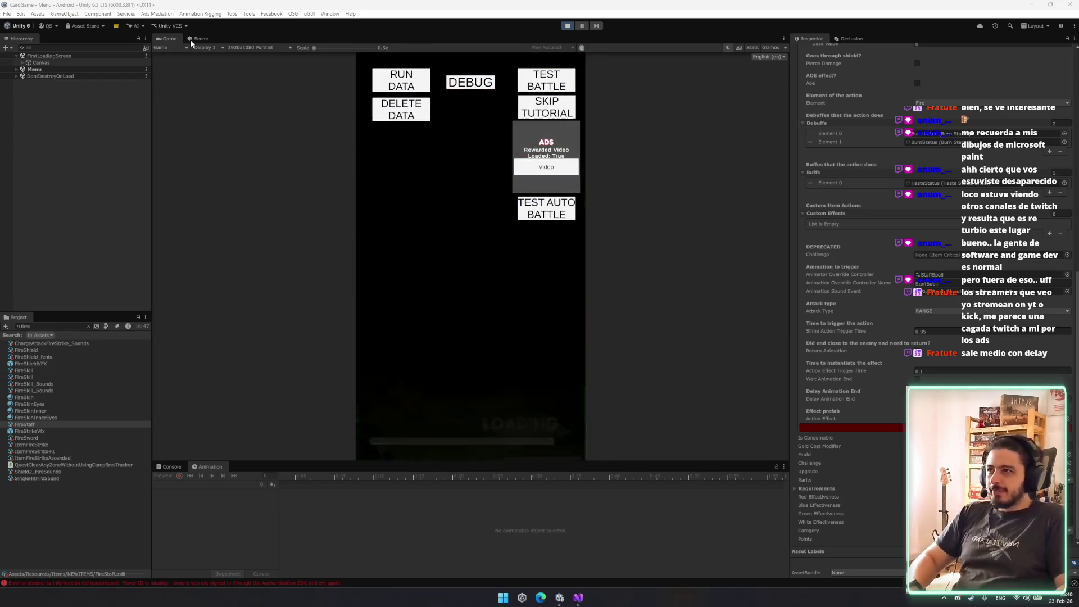
Dock a widened Scene view beside the Game view and start the test battle.
mouse_move(201, 38)
mouse_down()
mouse_move(325, 180)
mouse_move(257, 189)
mouse_up()
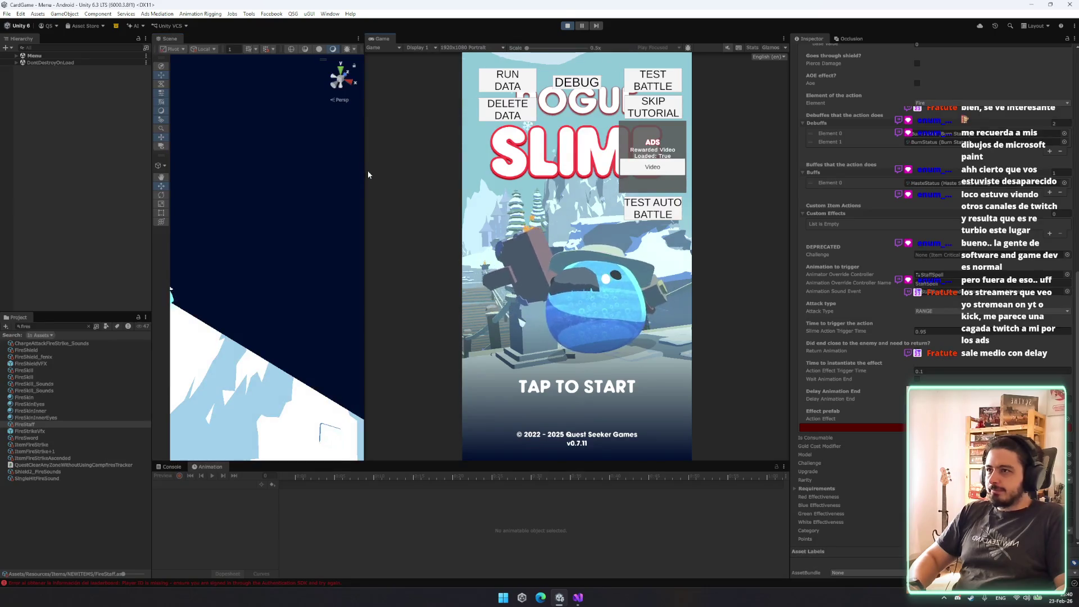
drag(364, 169, 560, 169)
click(739, 69)
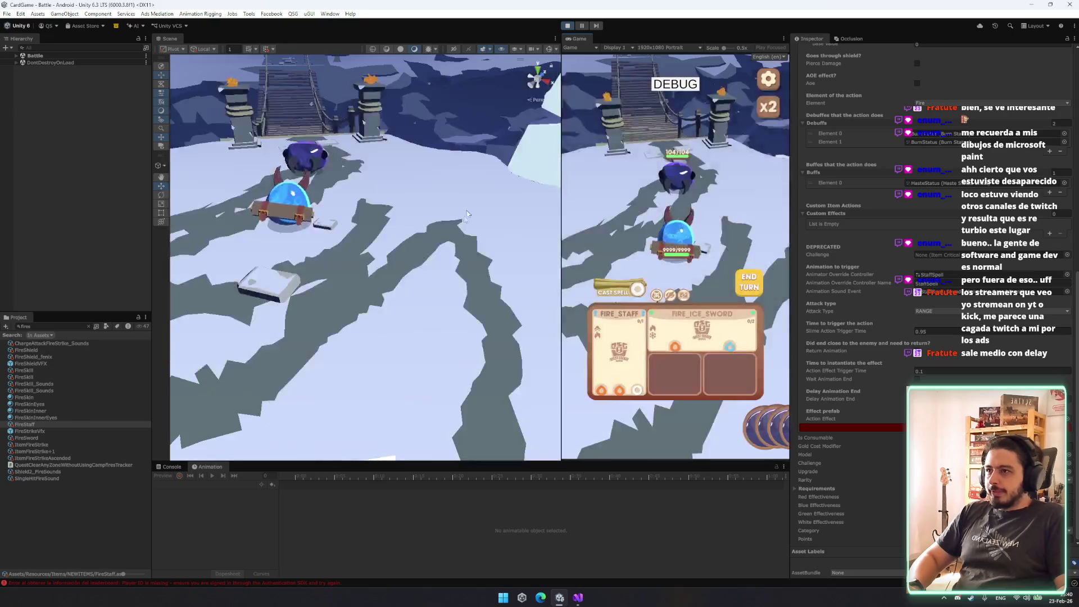
drag(257, 102, 282, 179)
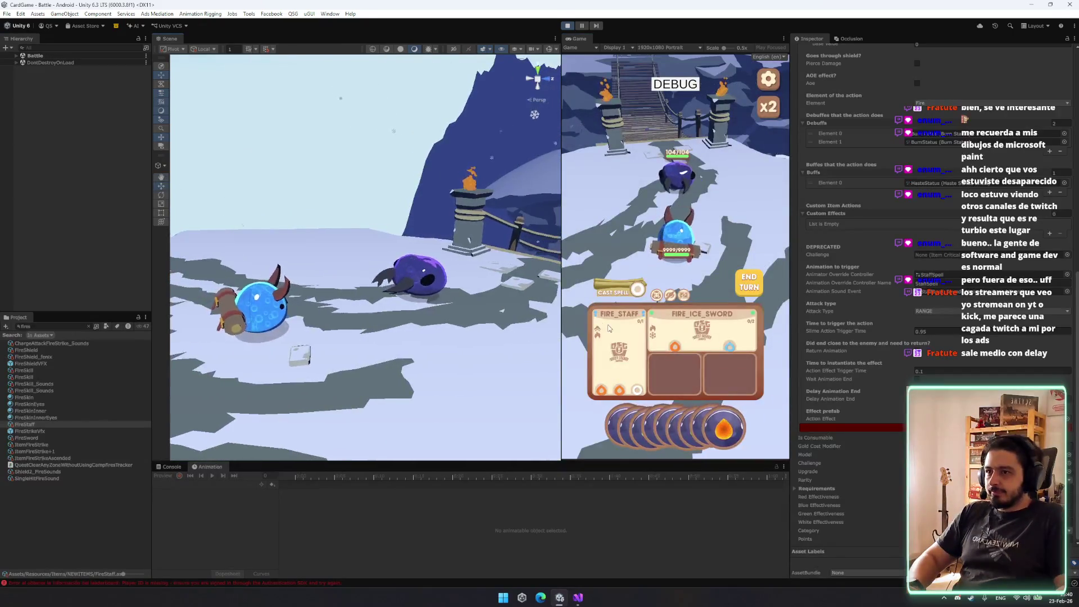
Charge and cast FIRE_STAFF's ranged attack, then stop play and edit the slime action trigger time.
click(707, 425)
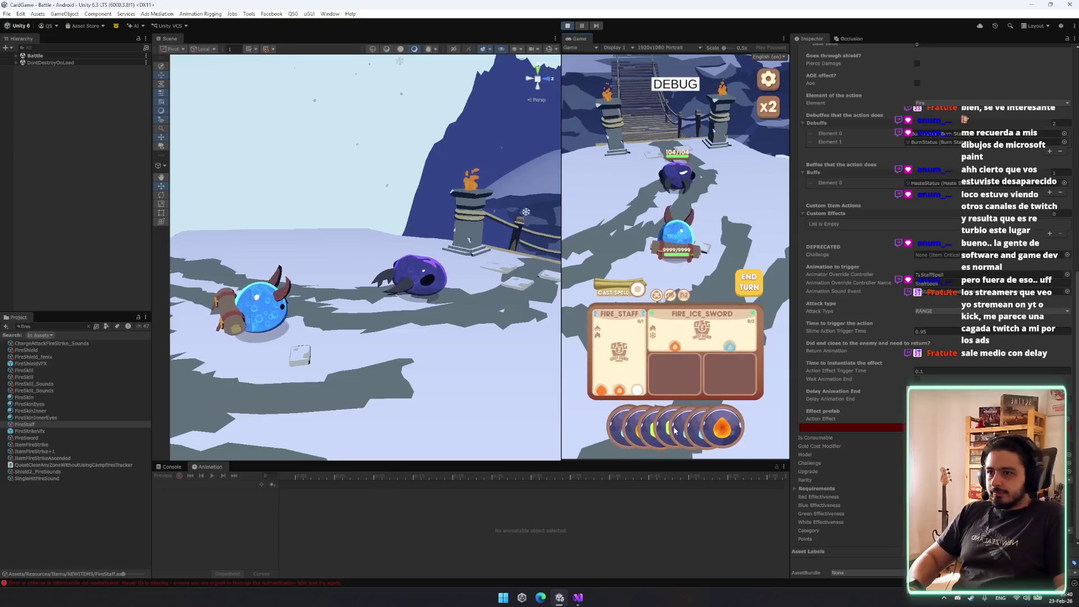
click(618, 297)
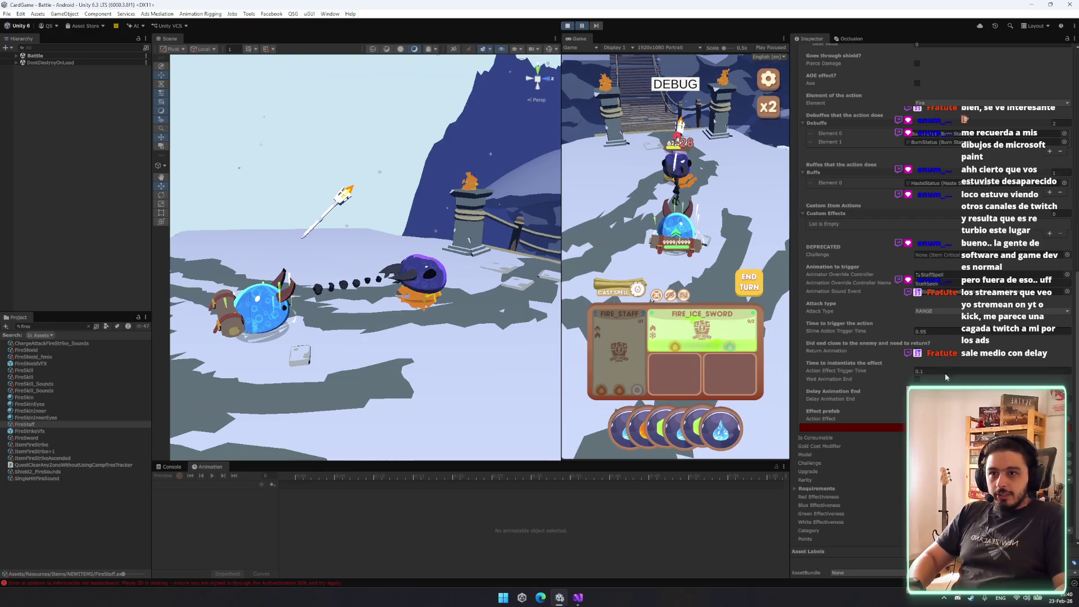
key(ctrl+p)
key(ctrl+p)
click(937, 332)
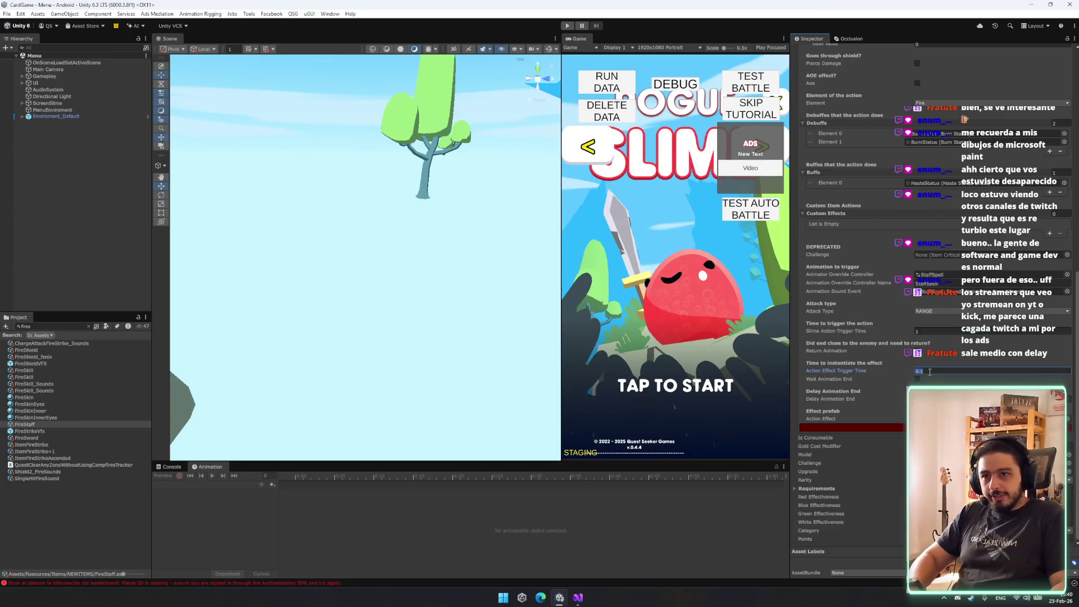
Enter 0 for the Fire Staff's Action Effect Trigger Time.
text(0)
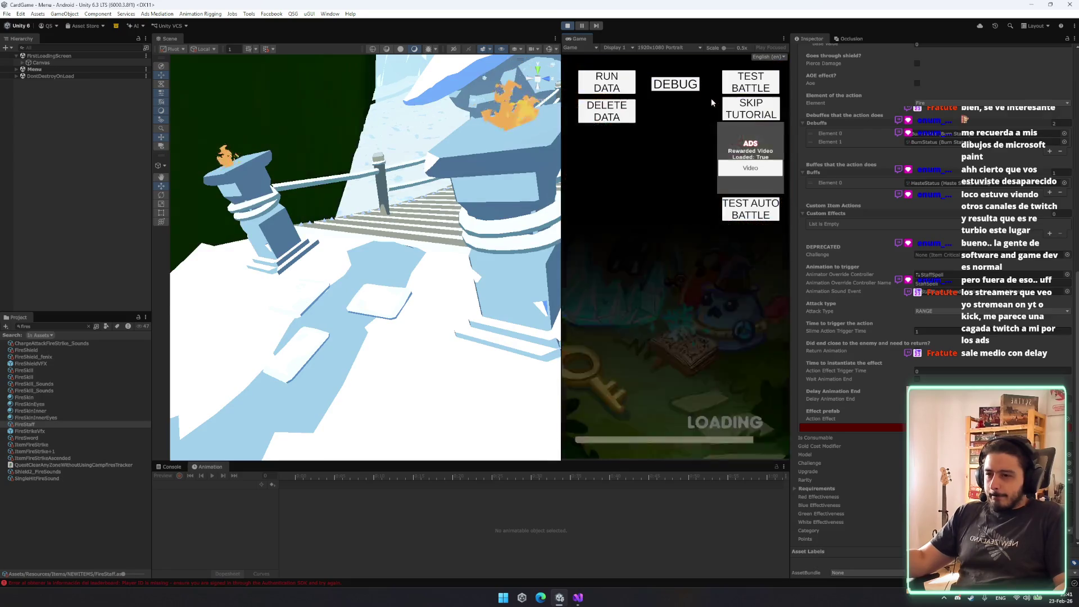
Start a test battle, charge FIRE_STAFF with a fire orb, and open then close Settings.
click(763, 84)
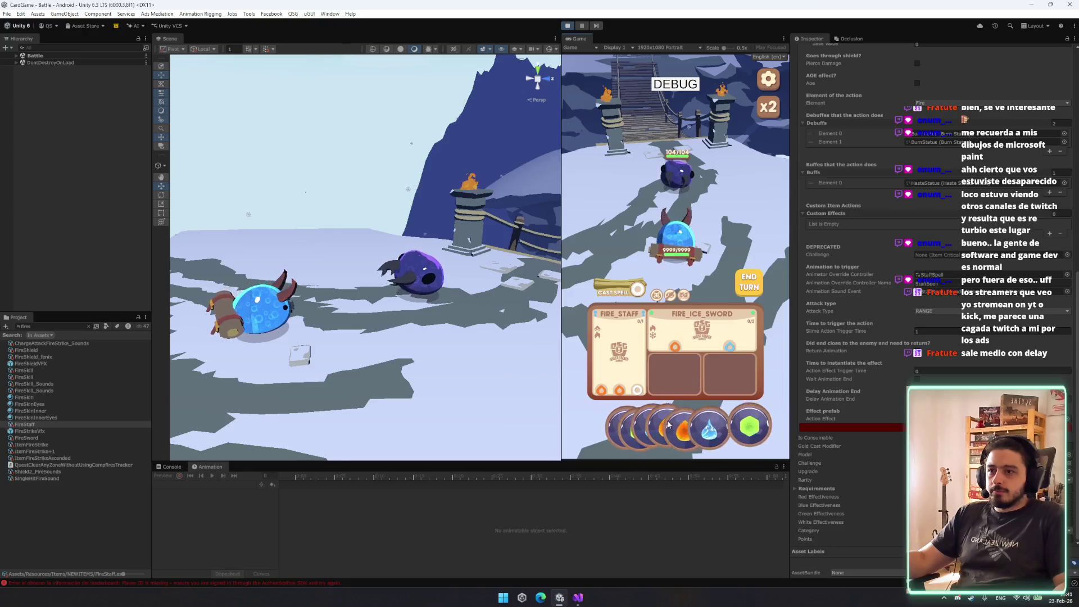
mouse_move(651, 427)
mouse_down()
mouse_move(638, 359)
mouse_move(652, 341)
mouse_move(635, 343)
mouse_up()
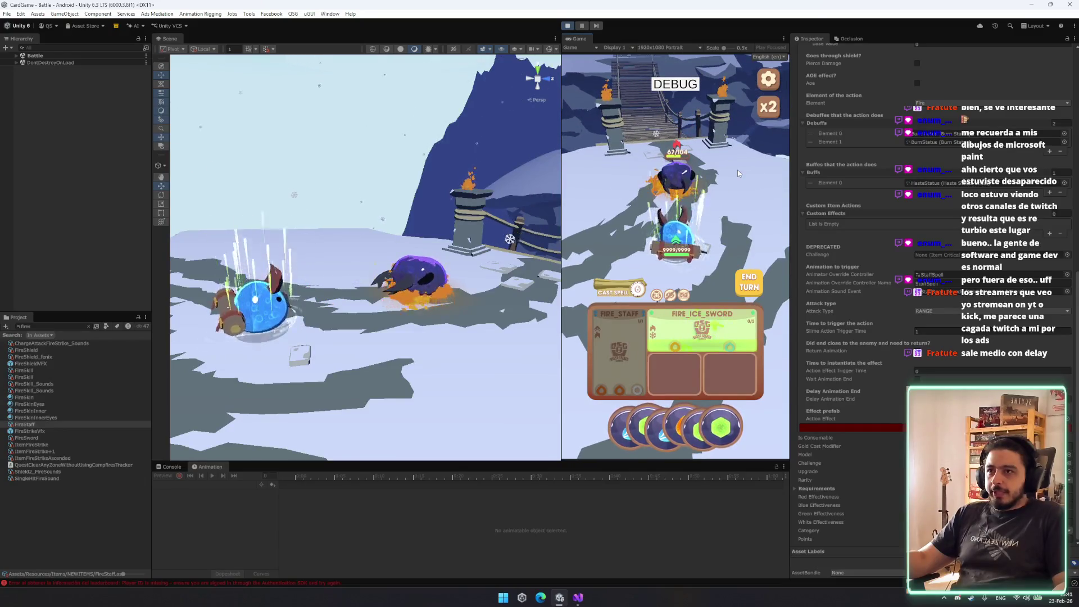
click(767, 80)
click(747, 107)
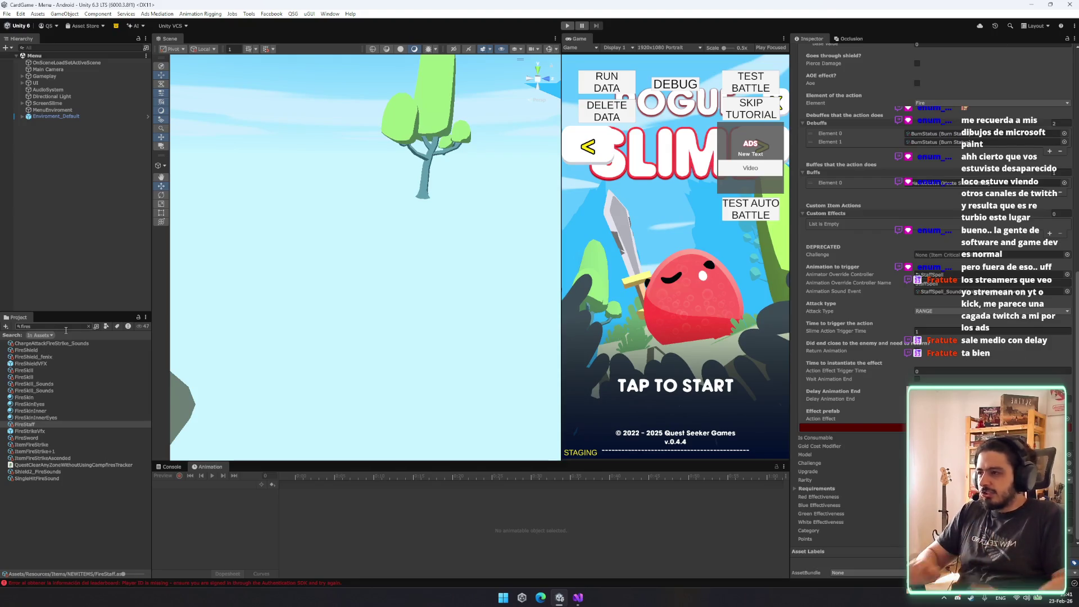
Load the SlimeAnimations scene from the project scene list.
click(46, 236)
key(ctrl+shift+s)
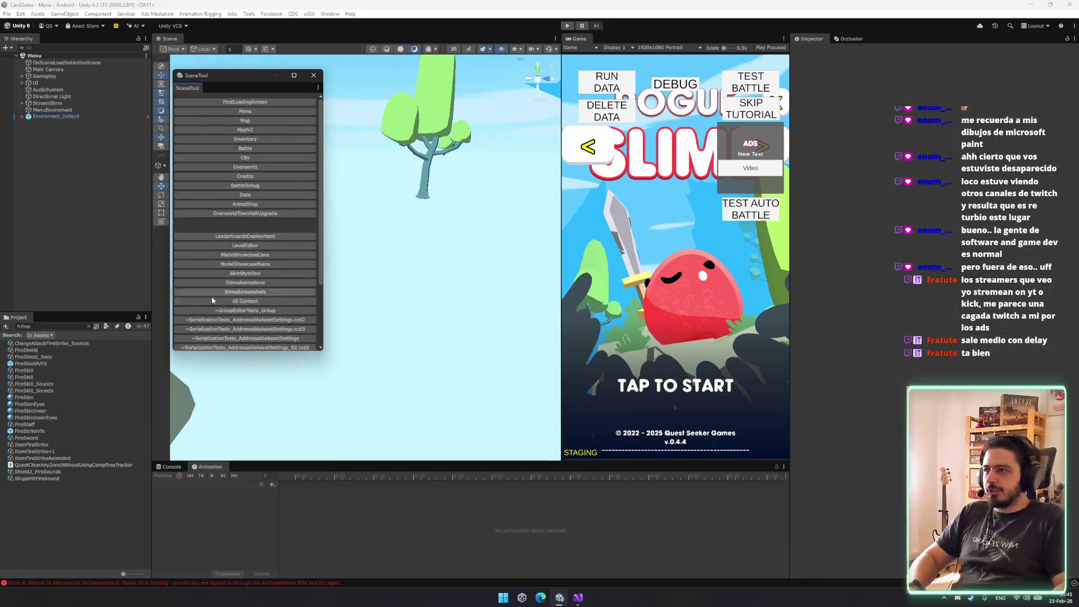
scroll(262, 284, down, 3)
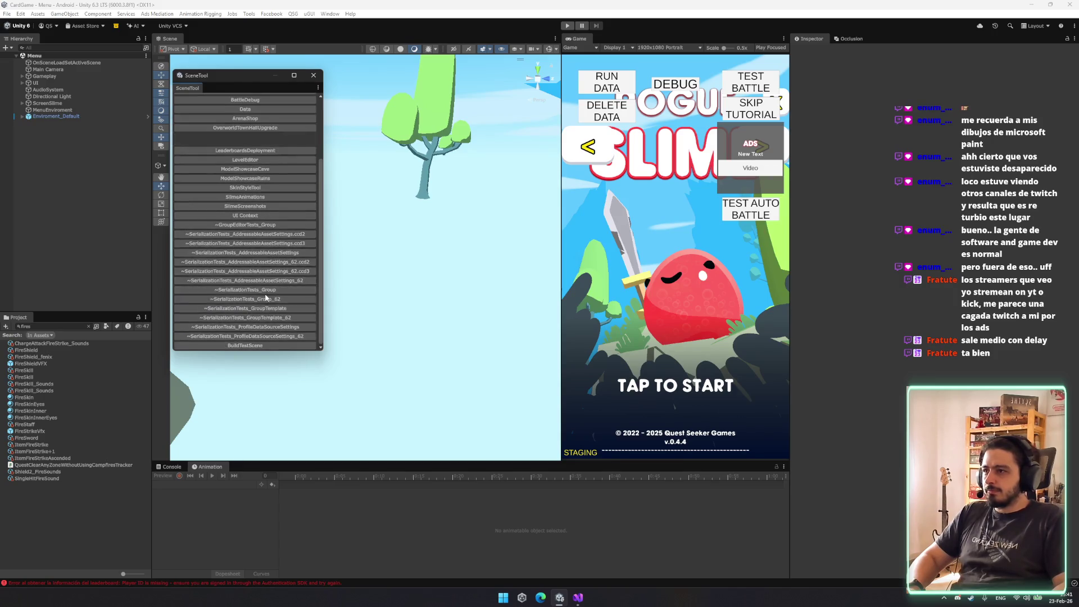
click(270, 196)
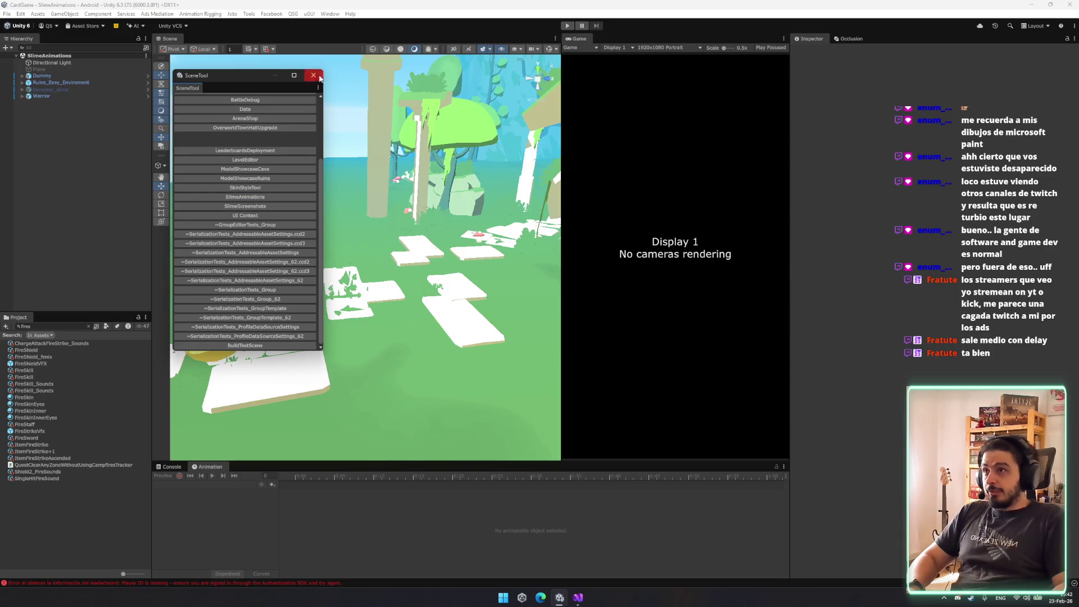
click(313, 75)
Delete the Staff_Fire object held under the Warrior slime.
mouse_move(357, 203)
mouse_down()
mouse_move(352, 254)
mouse_move(338, 240)
mouse_move(365, 234)
mouse_up()
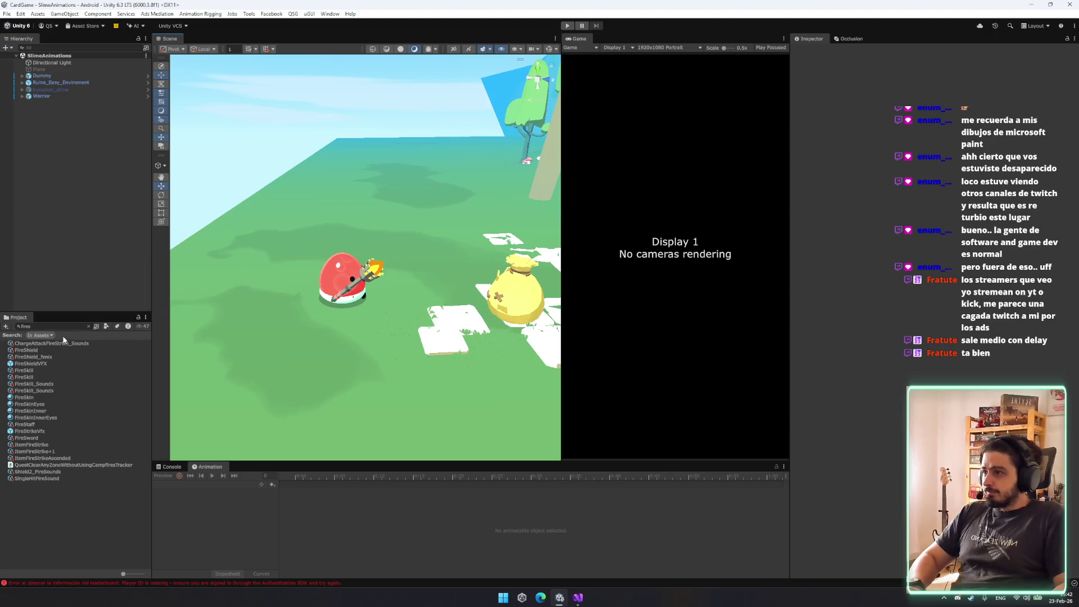
key(Right)
key(Down)
key(Right)
key(Down)
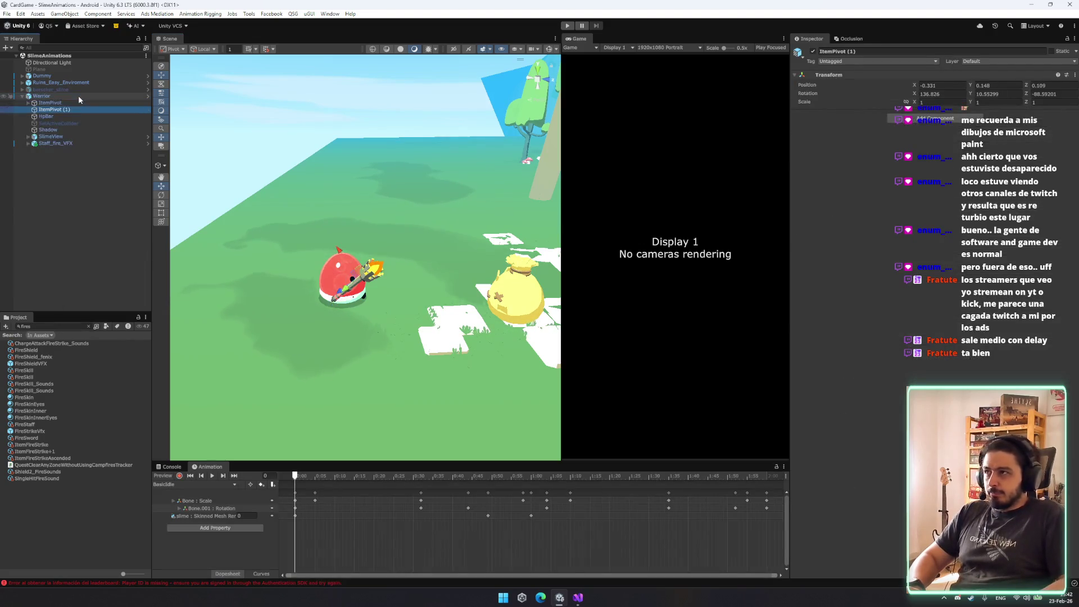
scroll(391, 282, up, 2)
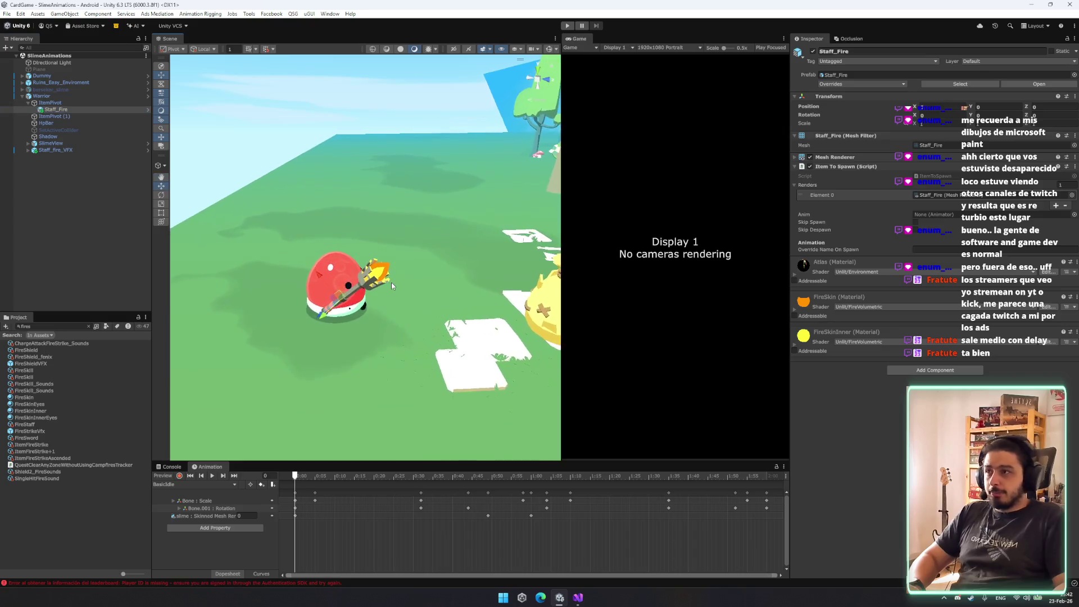
key(Delete)
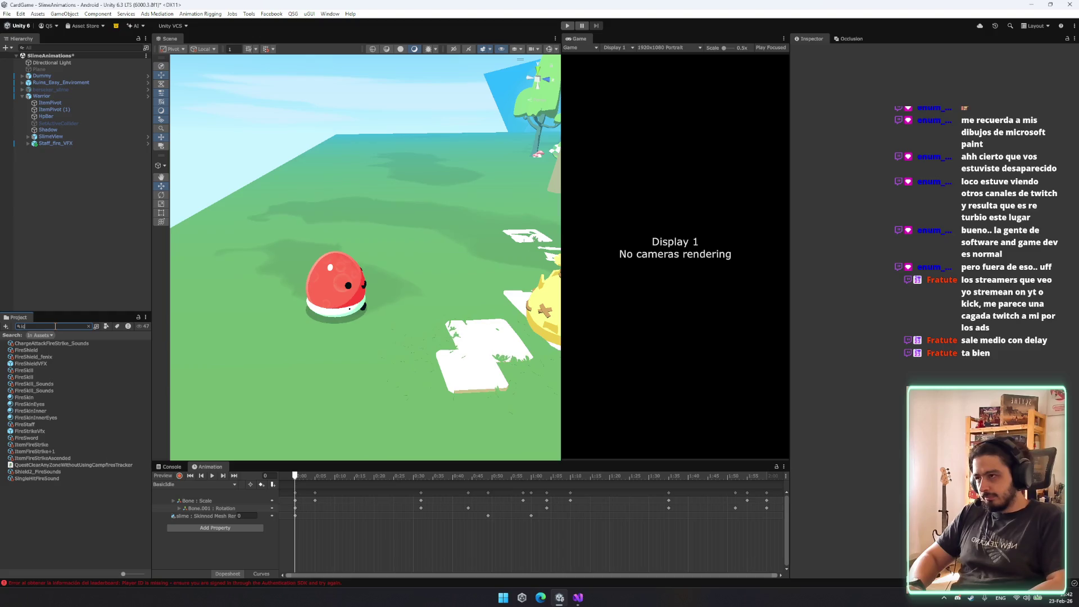
text(aff)
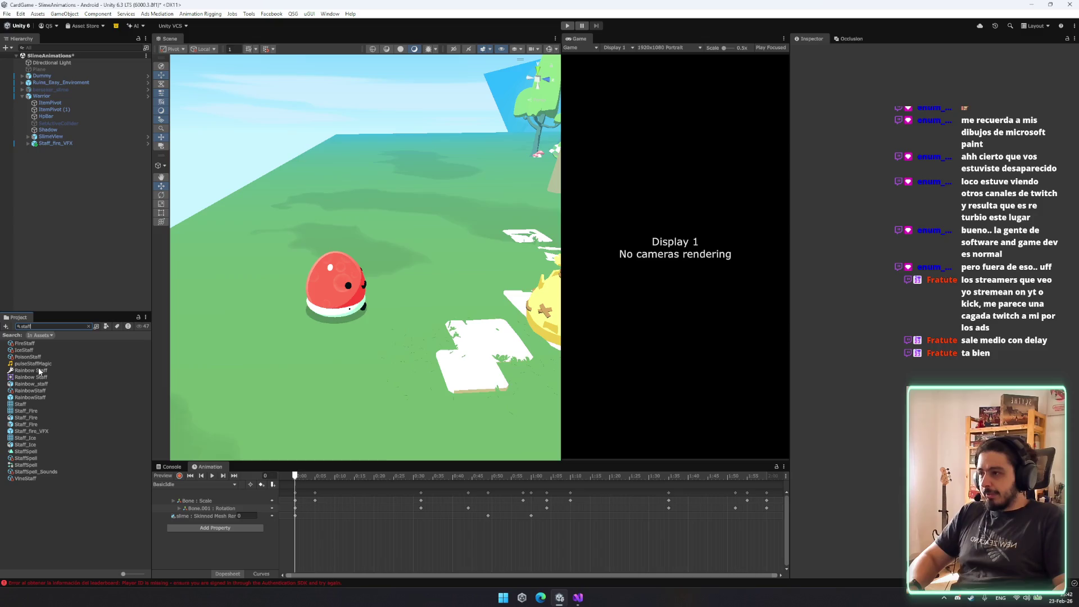
Inspect the Ice Staff and Fire Staff item data.
click(86, 327)
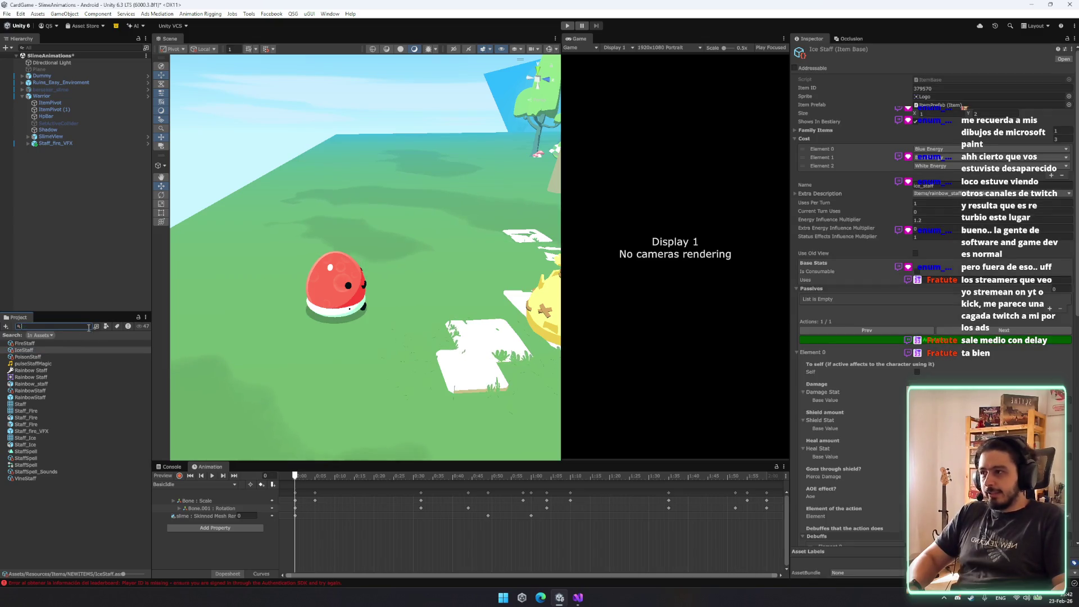
key(BackSpace)
click(75, 518)
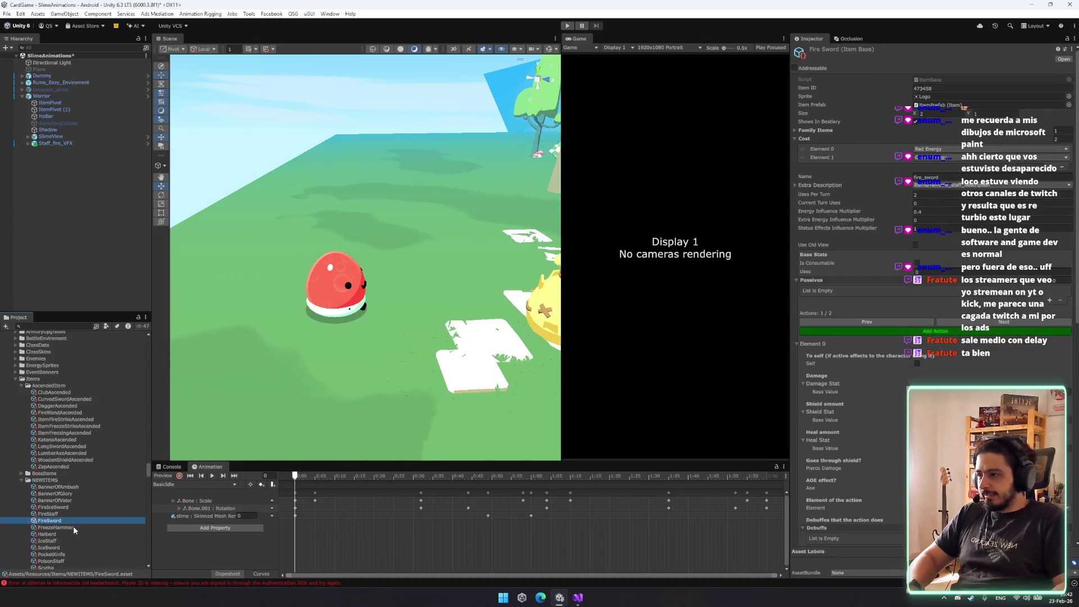
click(69, 511)
click(70, 514)
Open the Fire Sword item data and review its actions, including the second one.
click(69, 522)
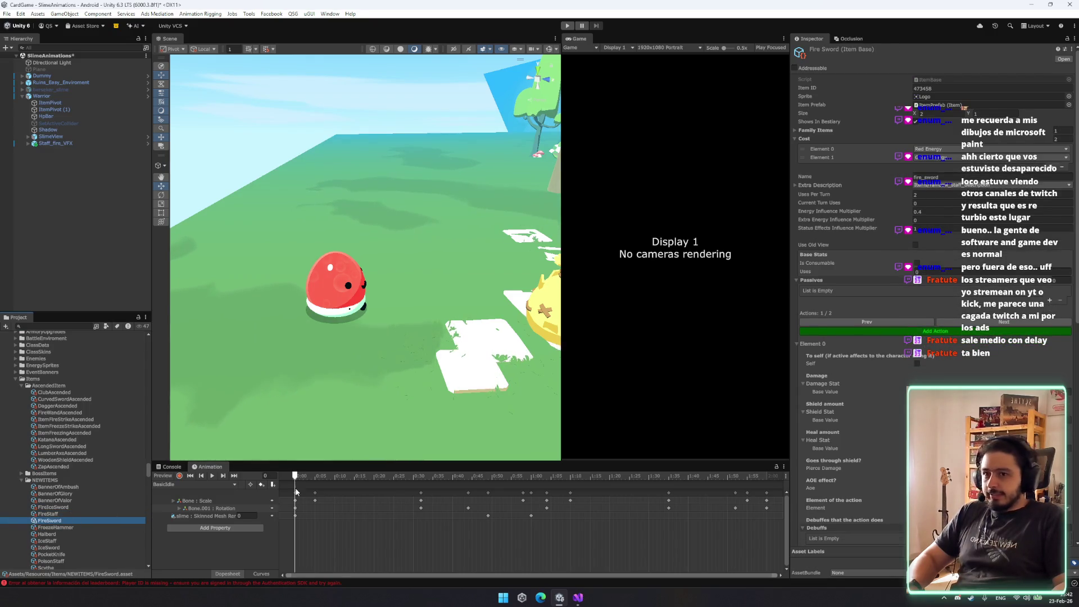
scroll(901, 423, down, 3)
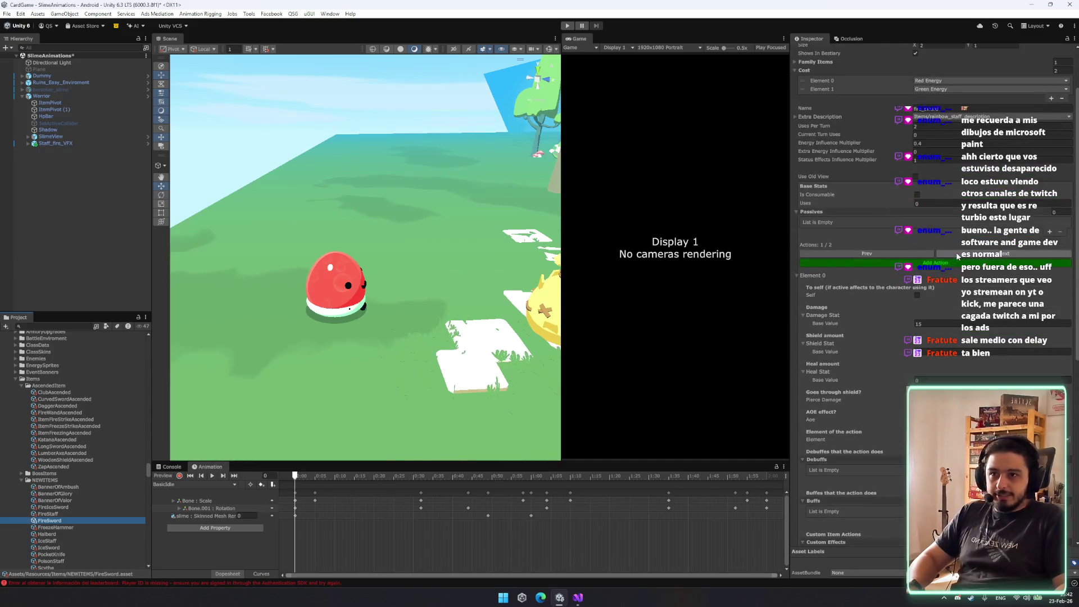
scroll(956, 256, down, 2)
click(986, 208)
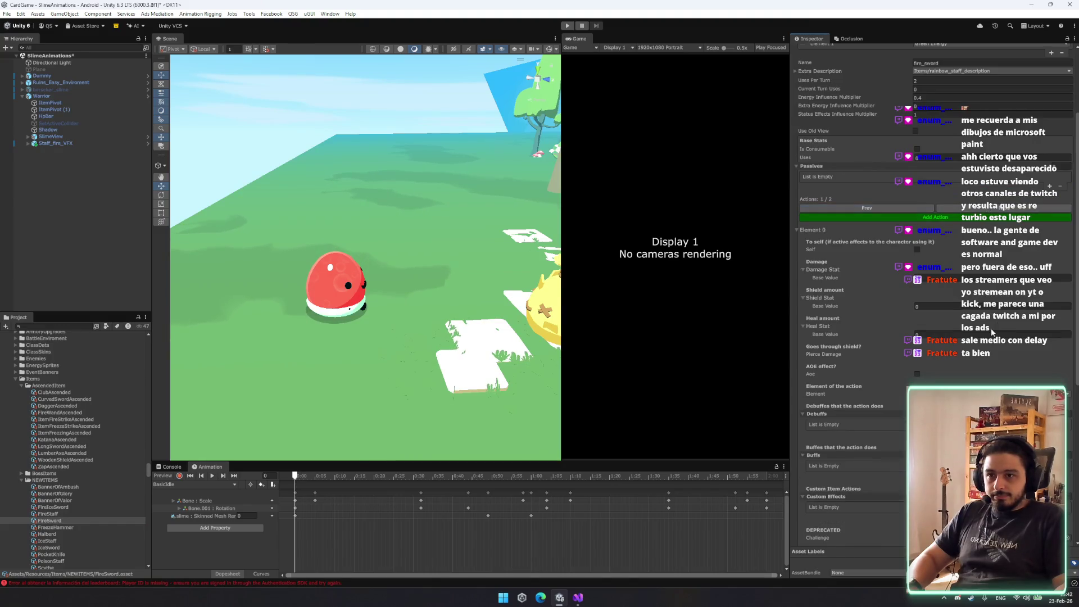
scroll(904, 209, down, 10)
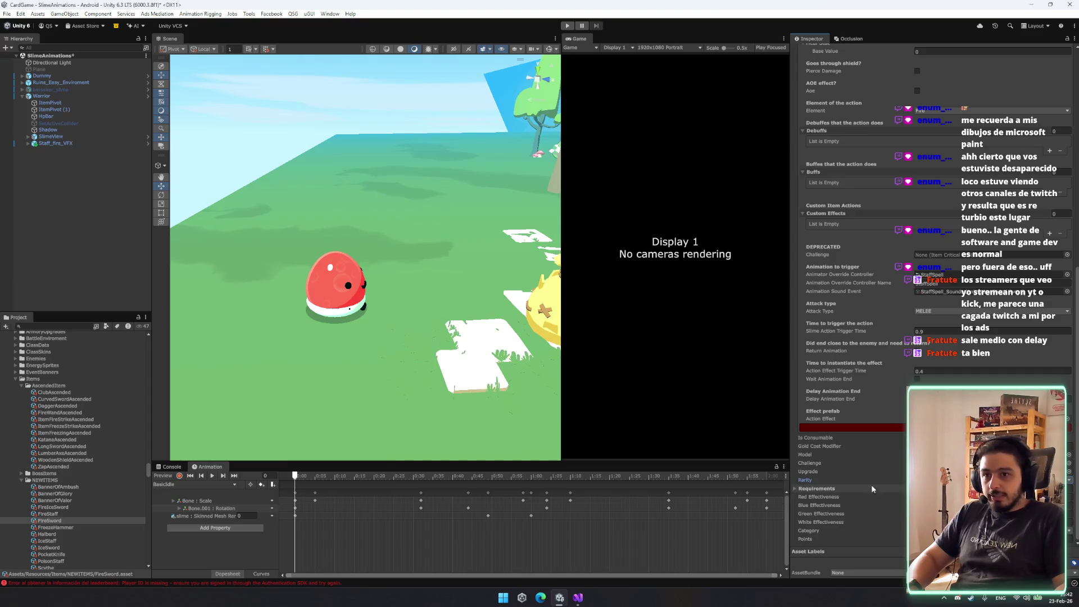
scroll(895, 467, up, 4)
scroll(932, 292, up, 3)
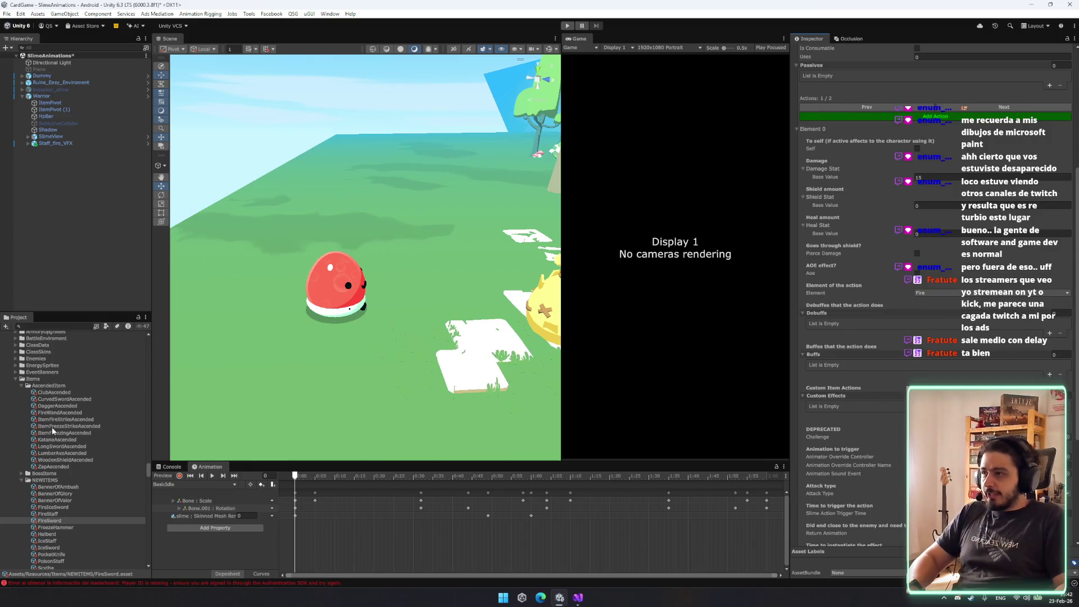
Search the project assets for 'sword_f'.
click(58, 325)
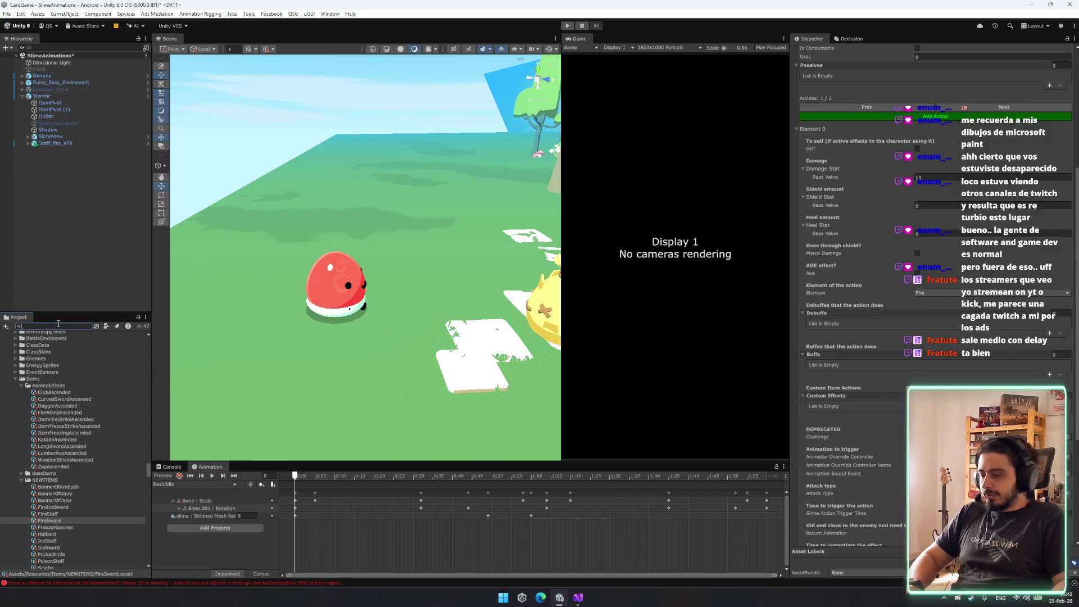
text(fires)
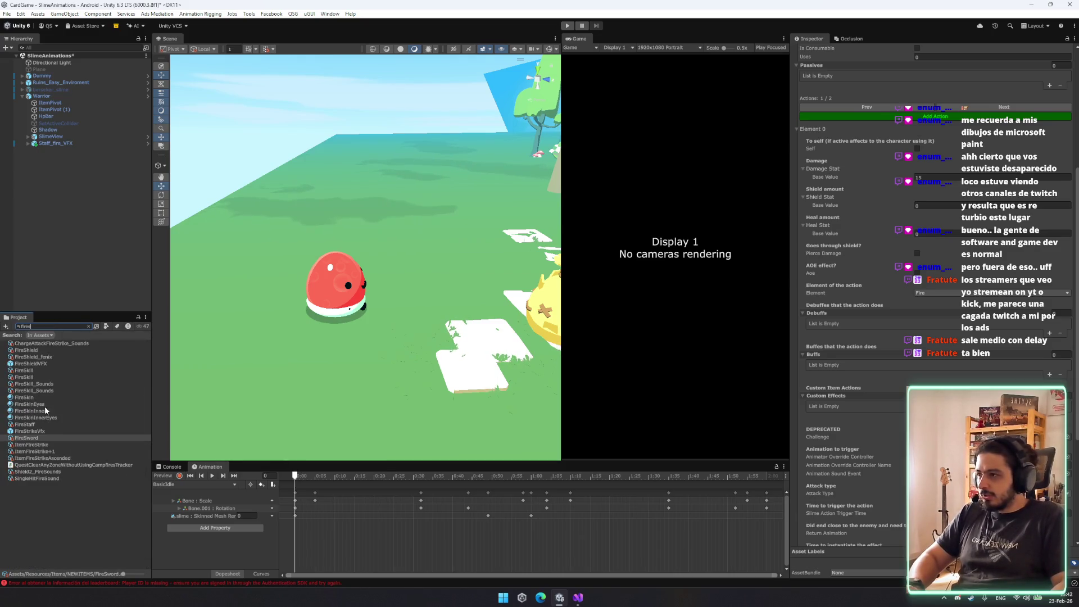
key(BackSpace)
key(BackSpace)
key(BackSpace)
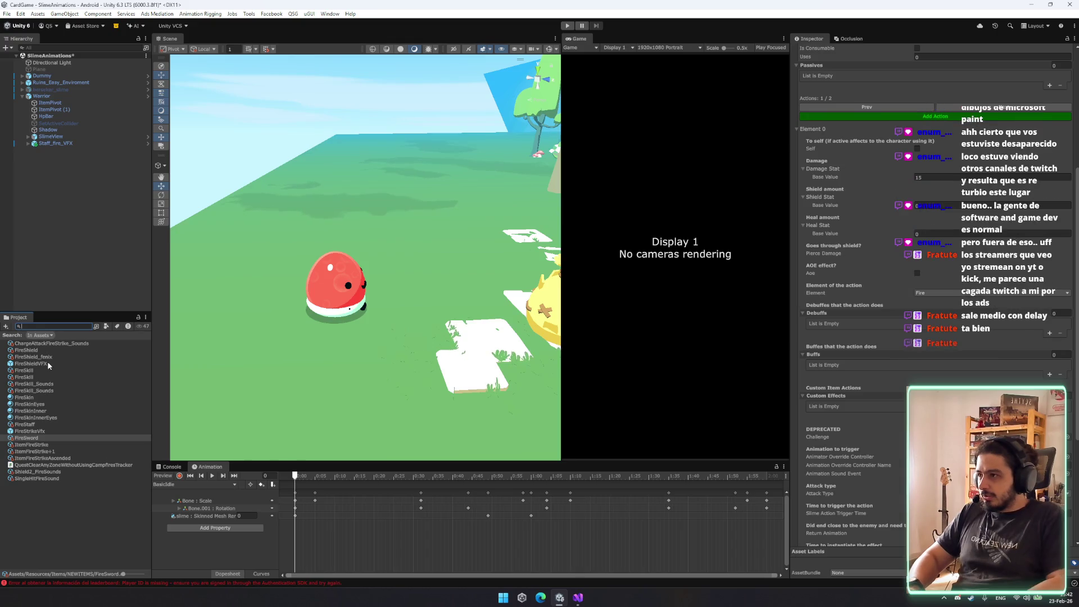
text(sowrd)
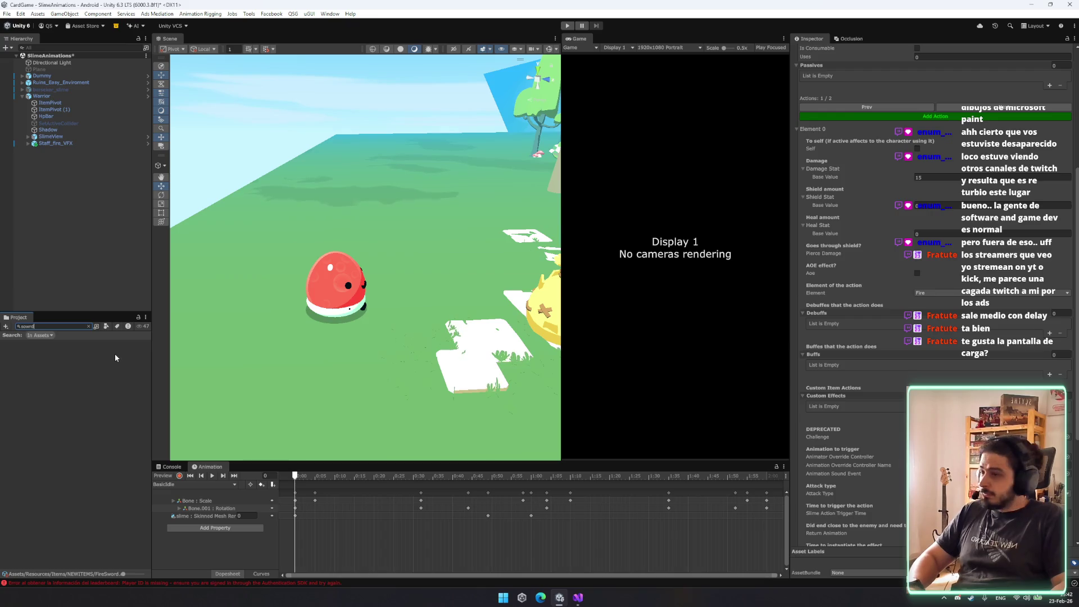
key(BackSpace)
key(BackSpace)
key(BackSpace)
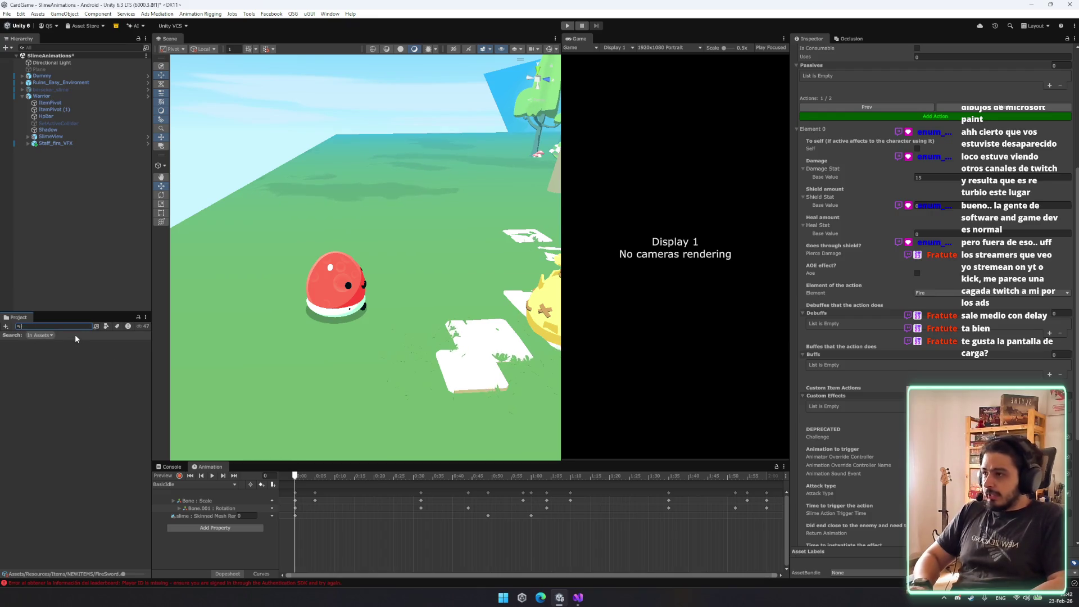
text(sword)
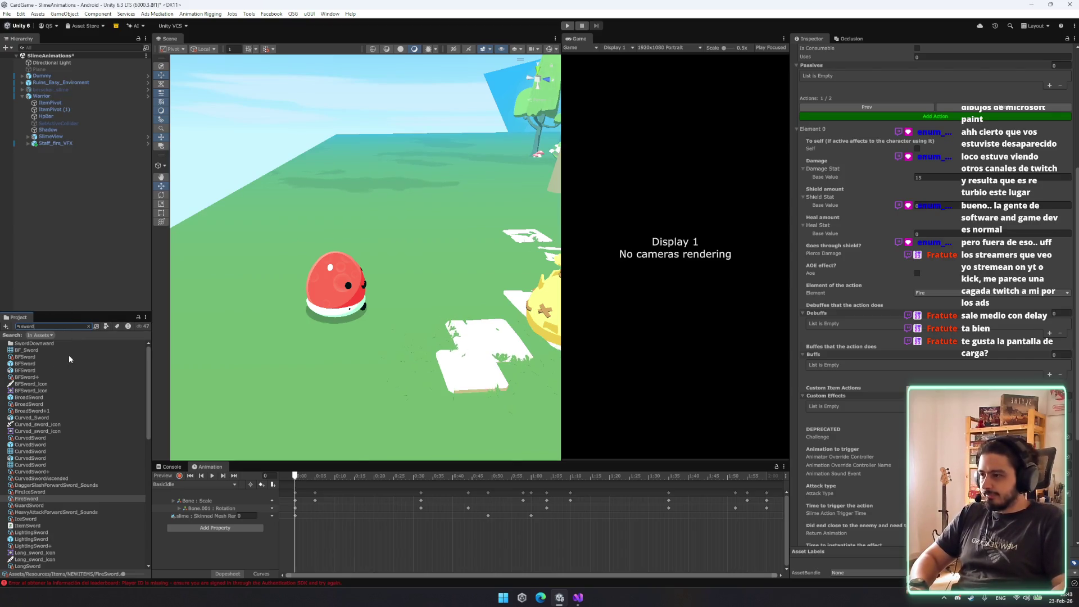
text(_f)
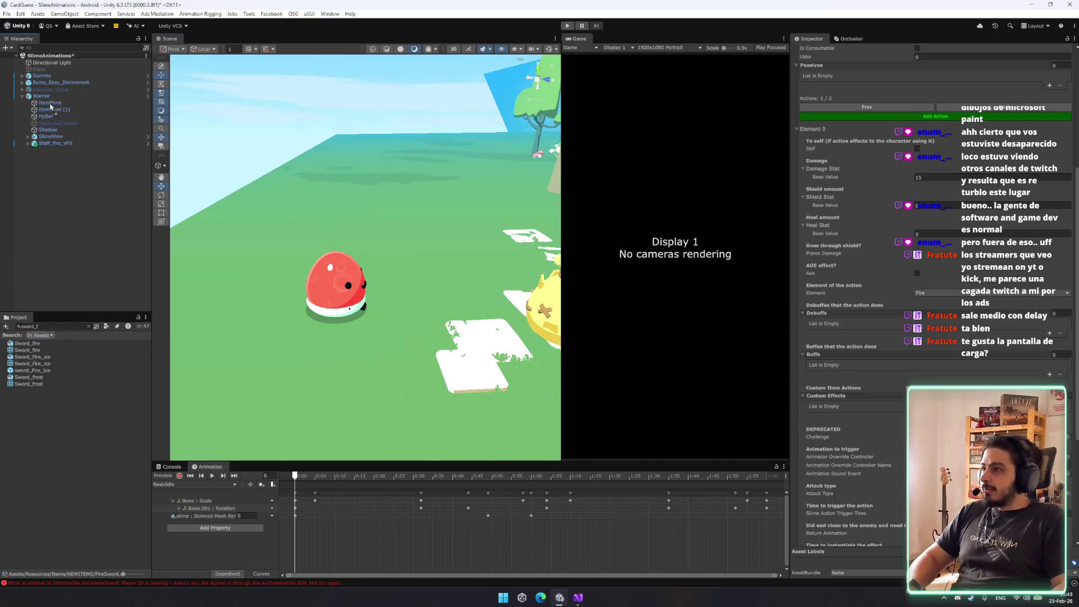
Attach Sword_fire under the Warrior's ItemPivot and reset its position to 0,0,0.
drag(51, 105, 51, 104)
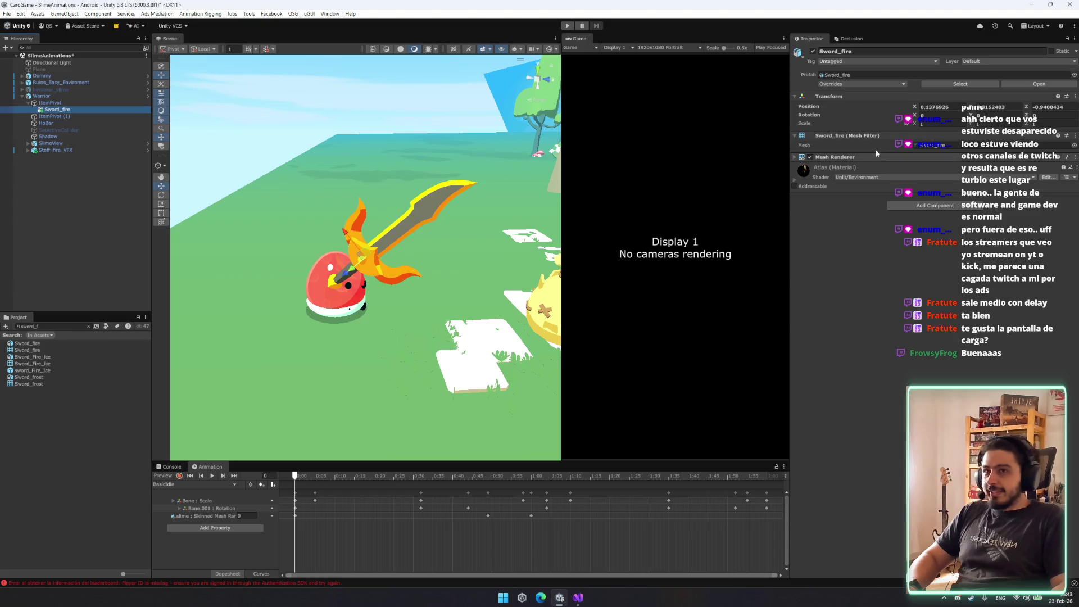
right_click(858, 98)
right_click(877, 103)
click(893, 106)
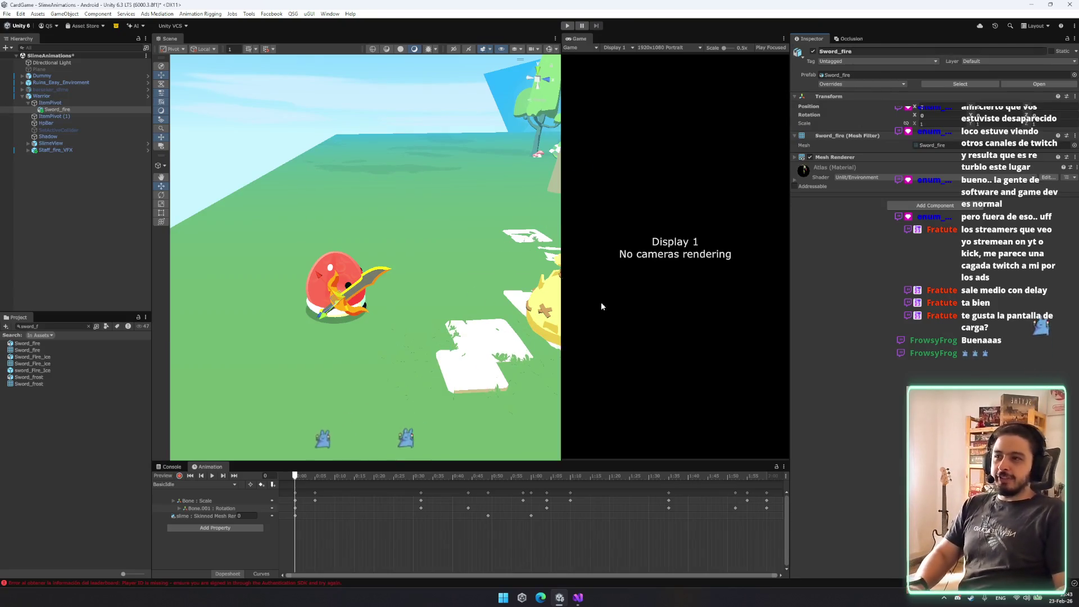
Rotate the sword to tilt steeply upward on the red slime, then switch to the store page.
drag(393, 270, 417, 284)
key(e)
mouse_move(362, 124)
mouse_down()
mouse_move(460, 242)
mouse_move(397, 227)
mouse_move(395, 185)
mouse_move(347, 206)
mouse_up()
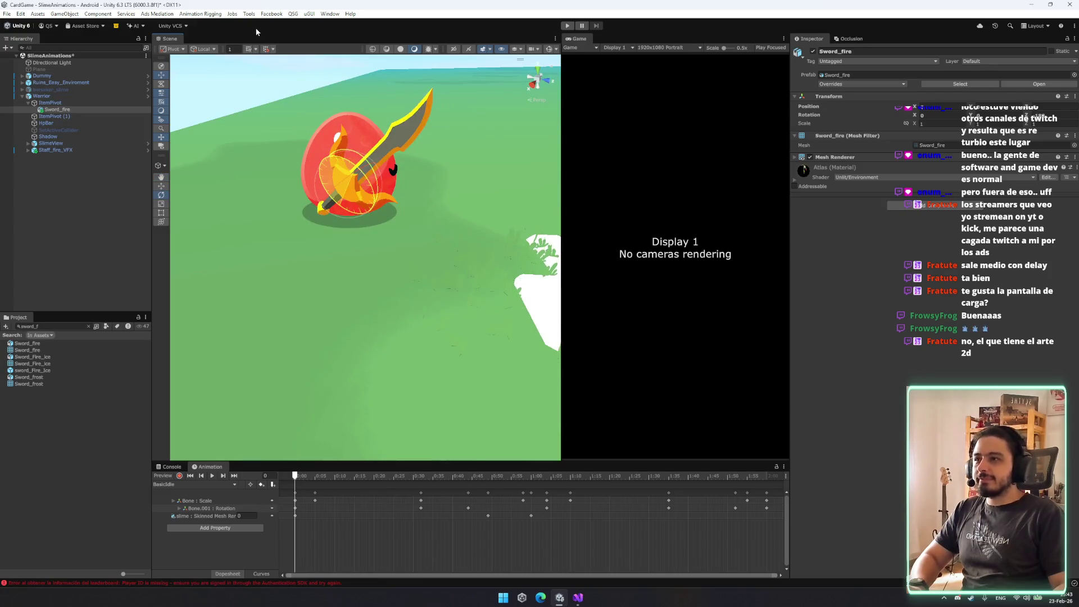
drag(433, 188, 437, 181)
mouse_move(284, 238)
mouse_down()
mouse_move(189, 153)
mouse_move(328, 284)
mouse_up()
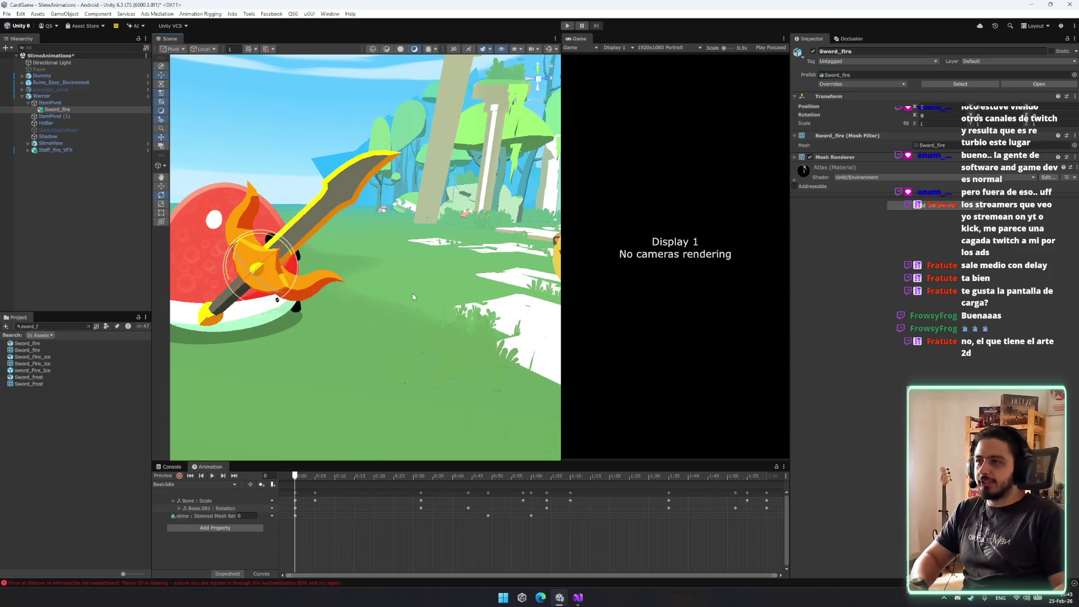
scroll(412, 296, down, 3)
scroll(393, 253, up, 5)
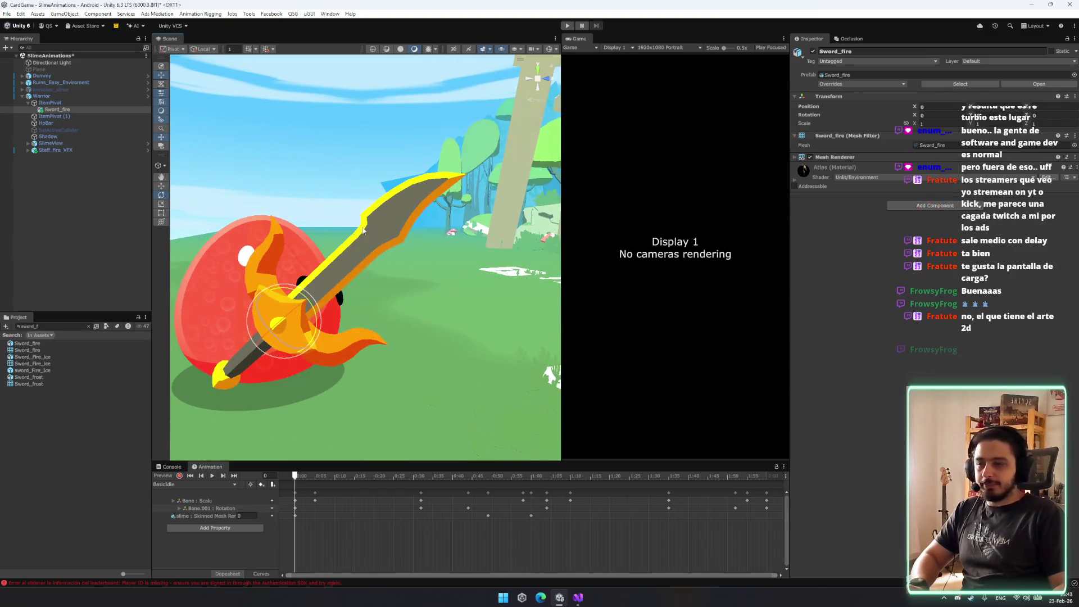
scroll(387, 233, down, 3)
mouse_move(387, 232)
mouse_down()
mouse_move(427, 264)
mouse_move(411, 289)
mouse_up()
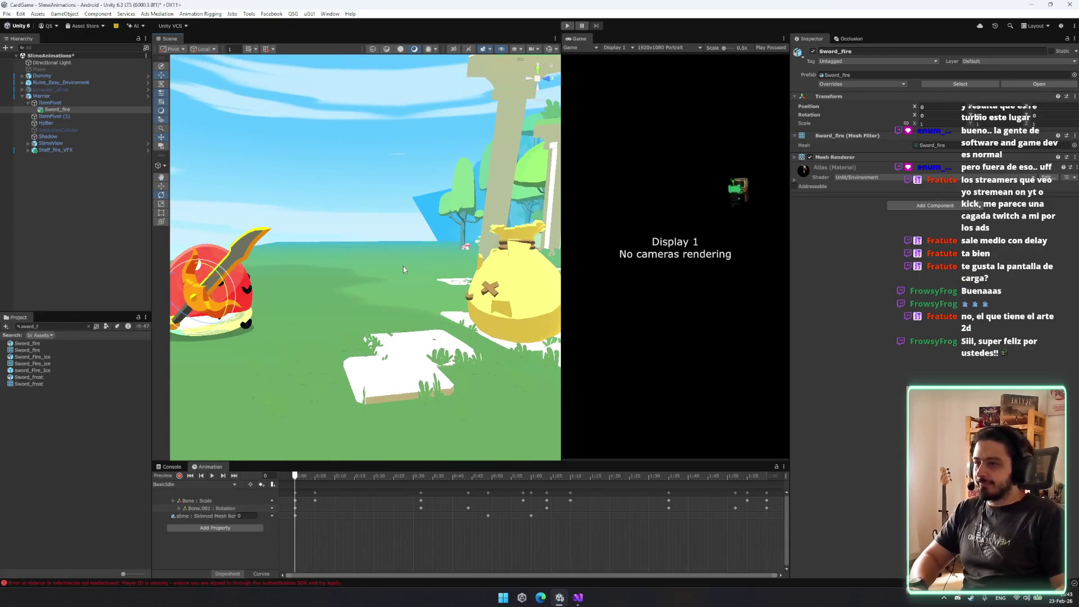
scroll(402, 269, down, 3)
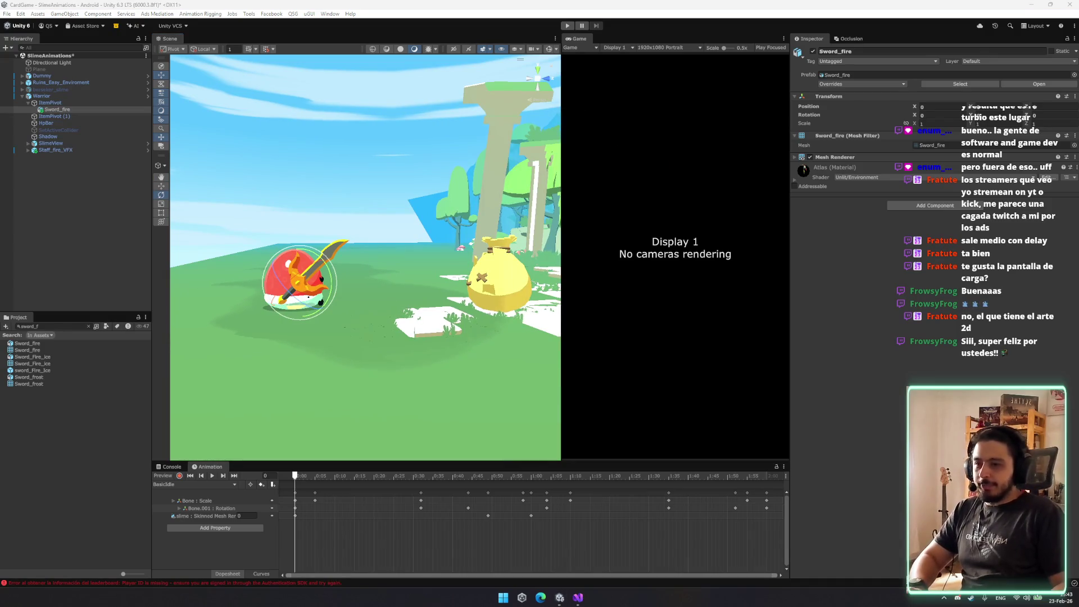
click(540, 597)
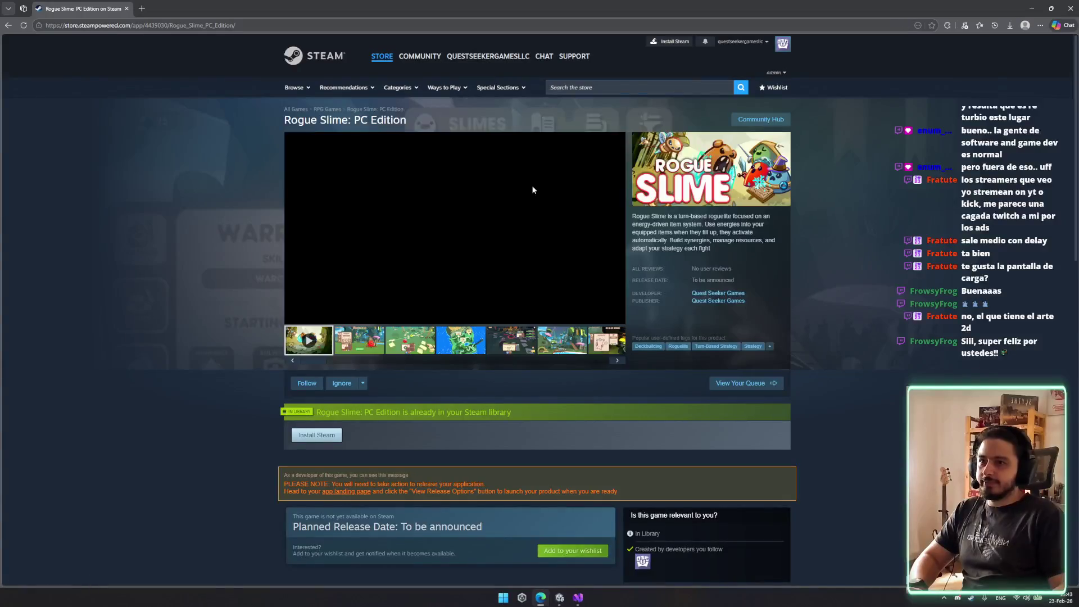
Browse the Rogue Slime: PC Edition screenshots and scroll down the store page.
click(476, 349)
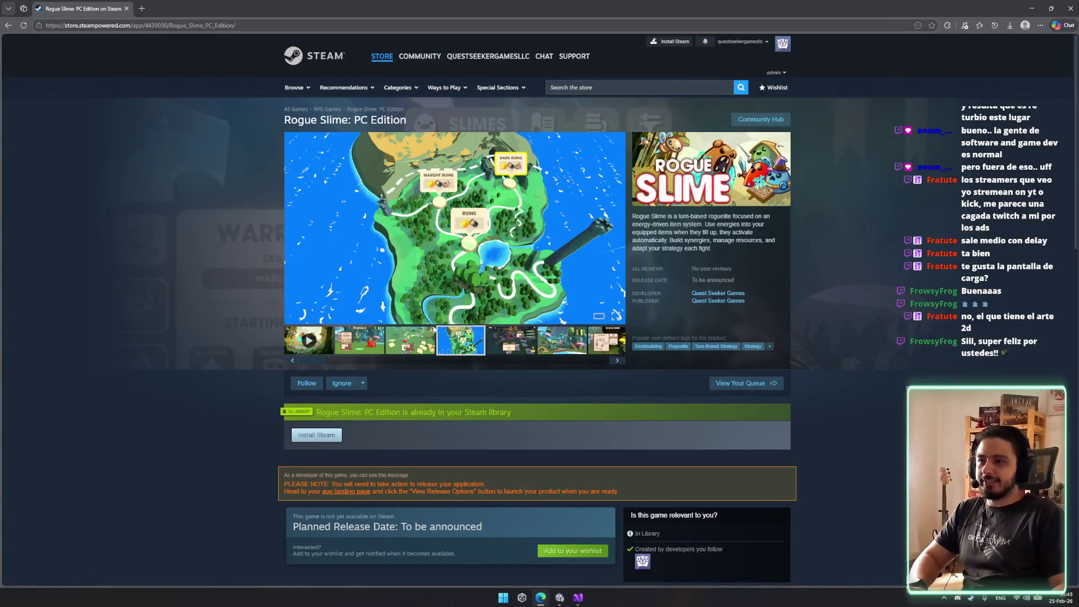
click(390, 344)
click(360, 340)
click(461, 340)
click(502, 351)
scroll(502, 353, down, 8)
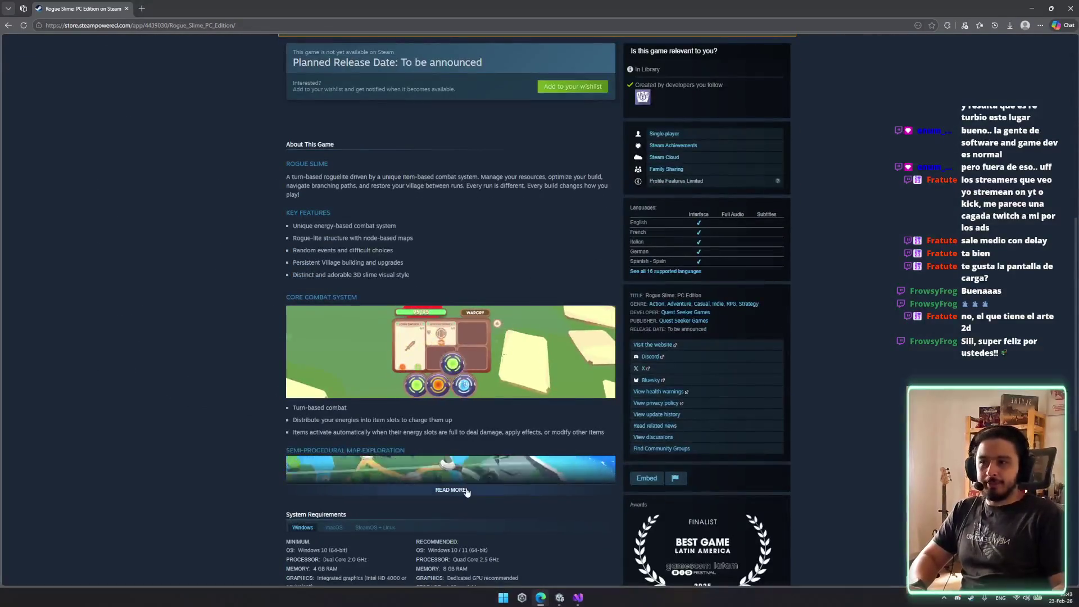
scroll(453, 261, down, 3)
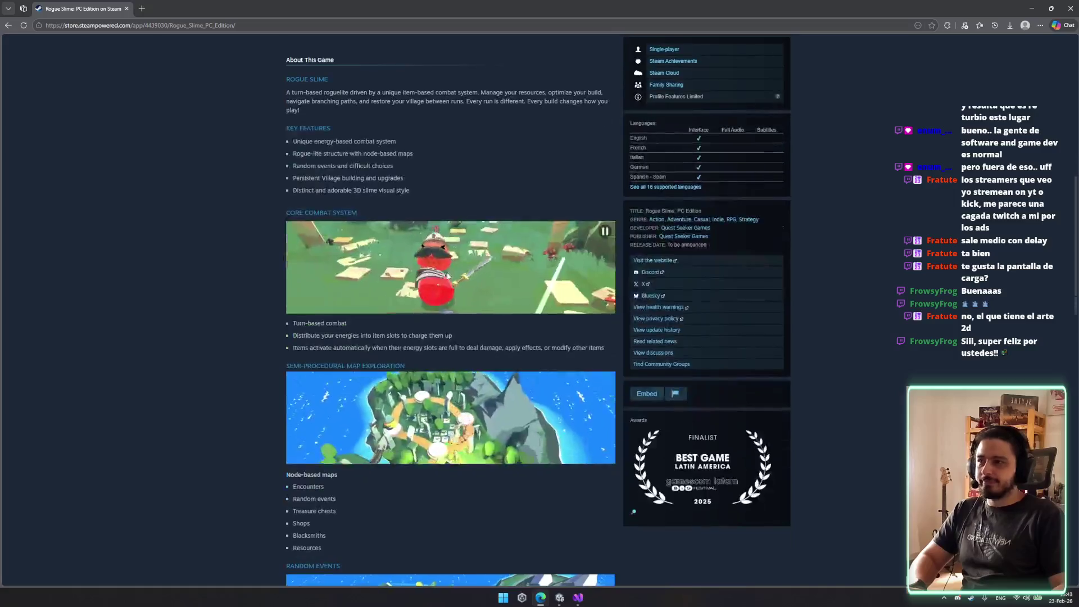
scroll(445, 279, down, 8)
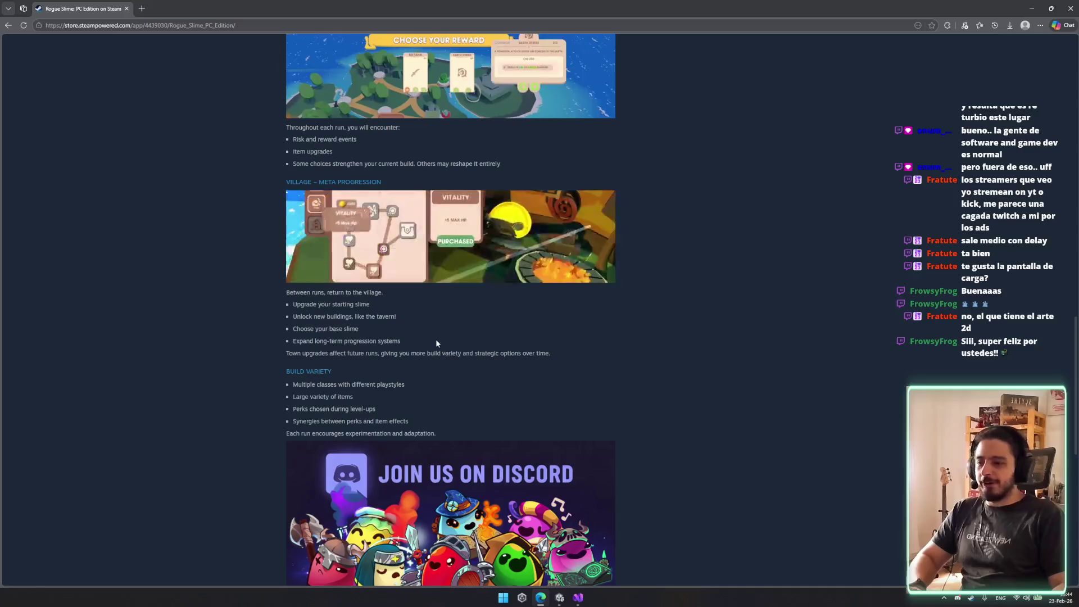
scroll(432, 341, down, 2)
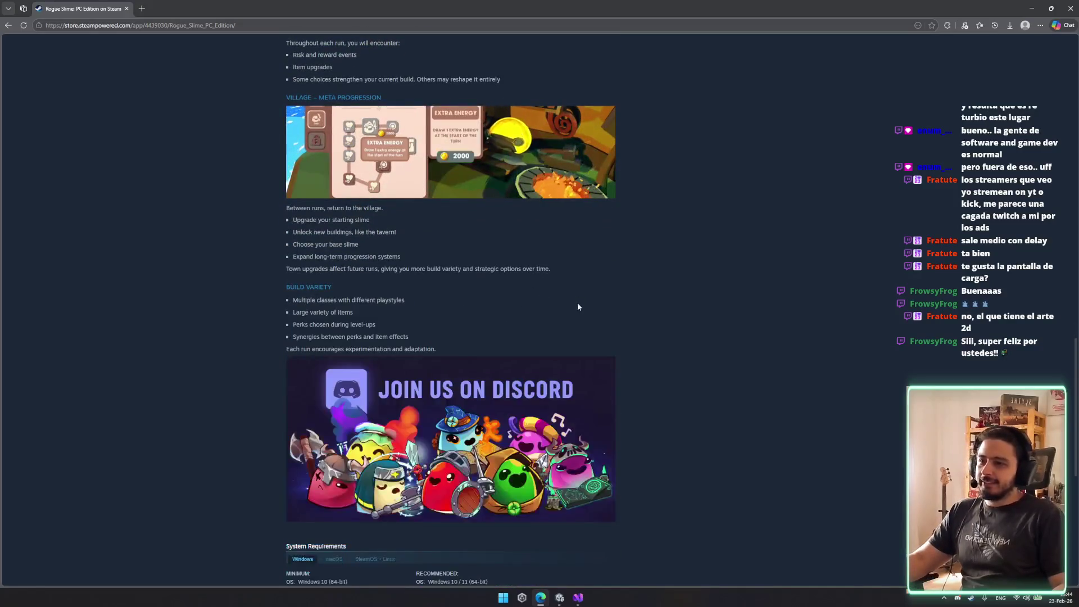
scroll(540, 415, down, 5)
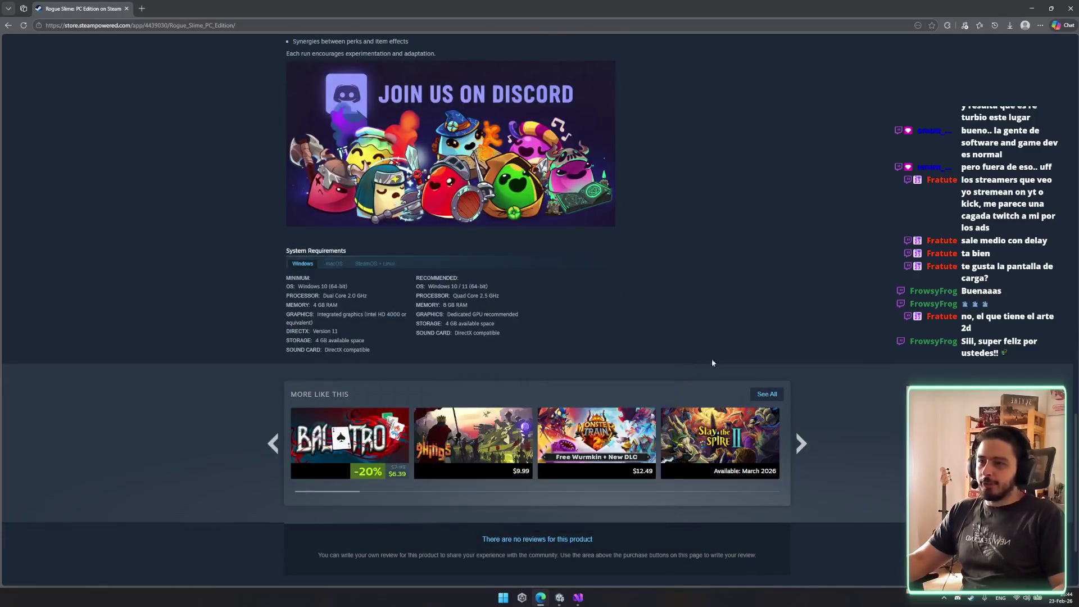
scroll(478, 440, down, 1)
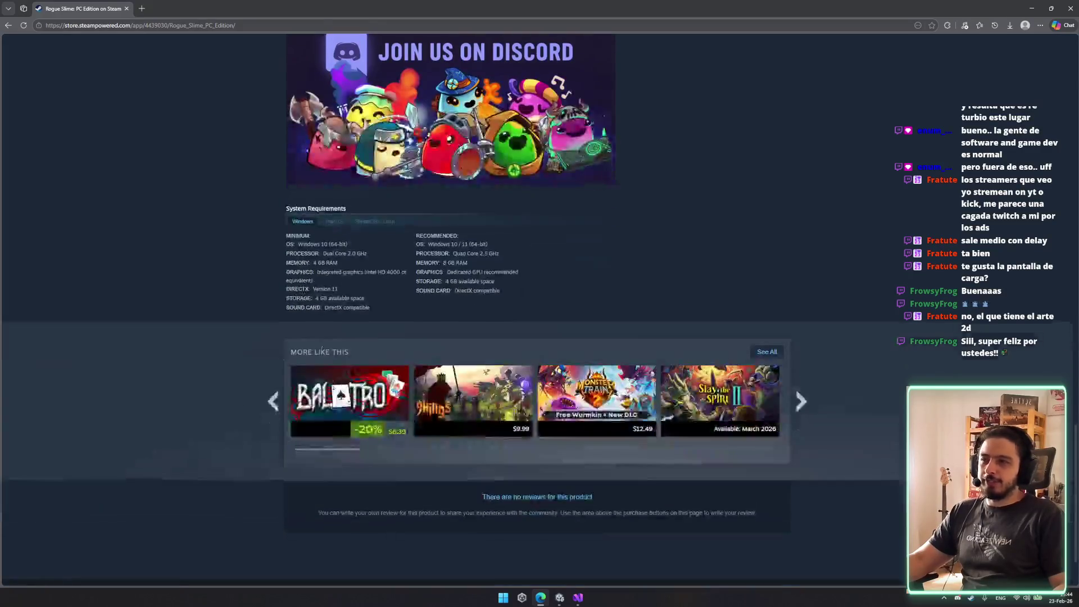
Page forward through the More Like This similar games carousel.
click(801, 401)
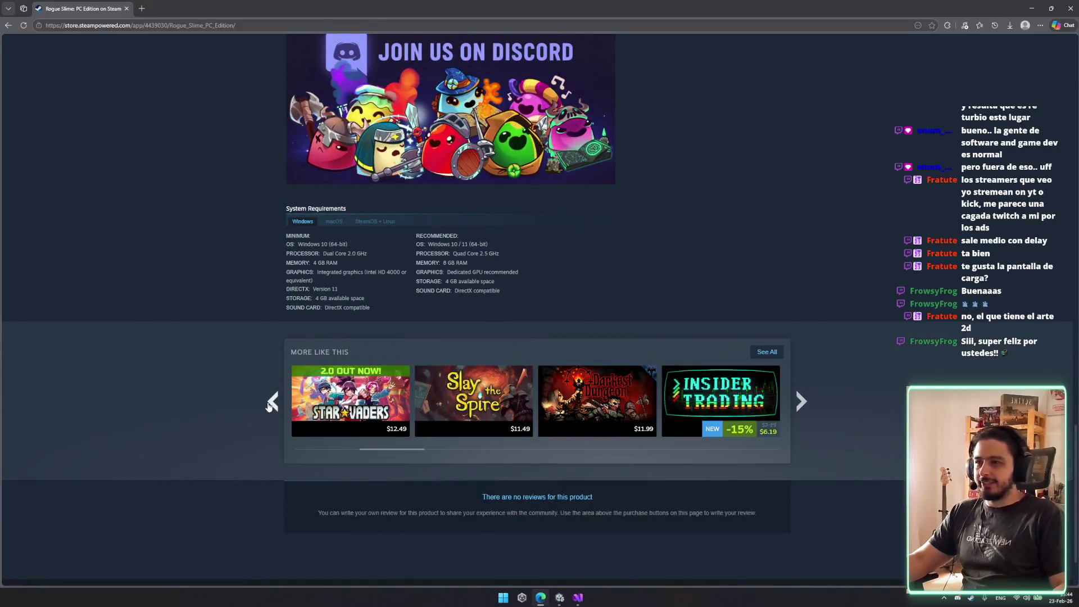
click(273, 400)
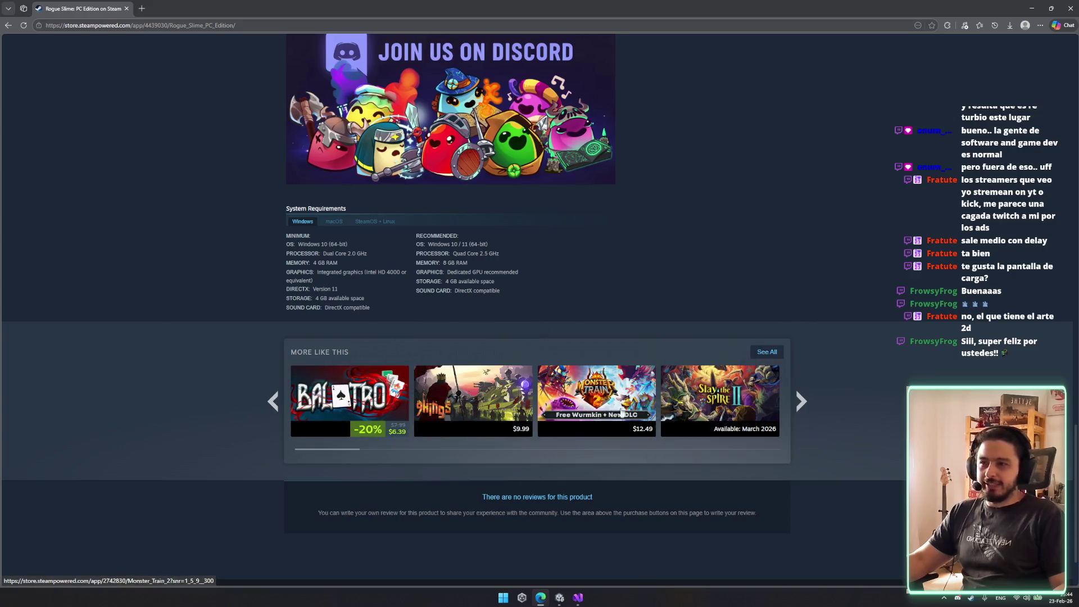
mouse_move(618, 378)
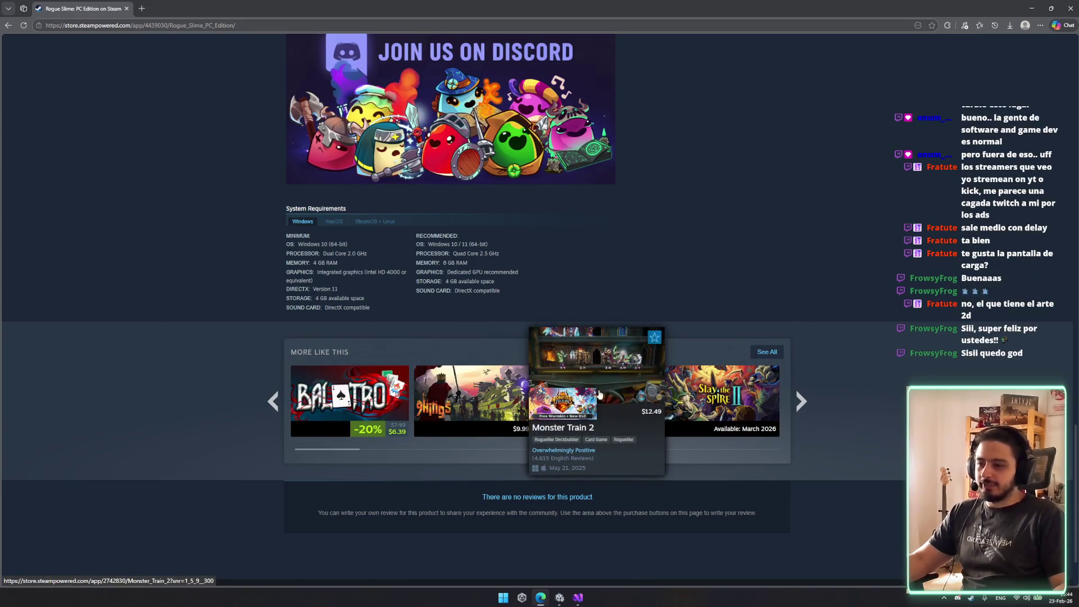
click(800, 401)
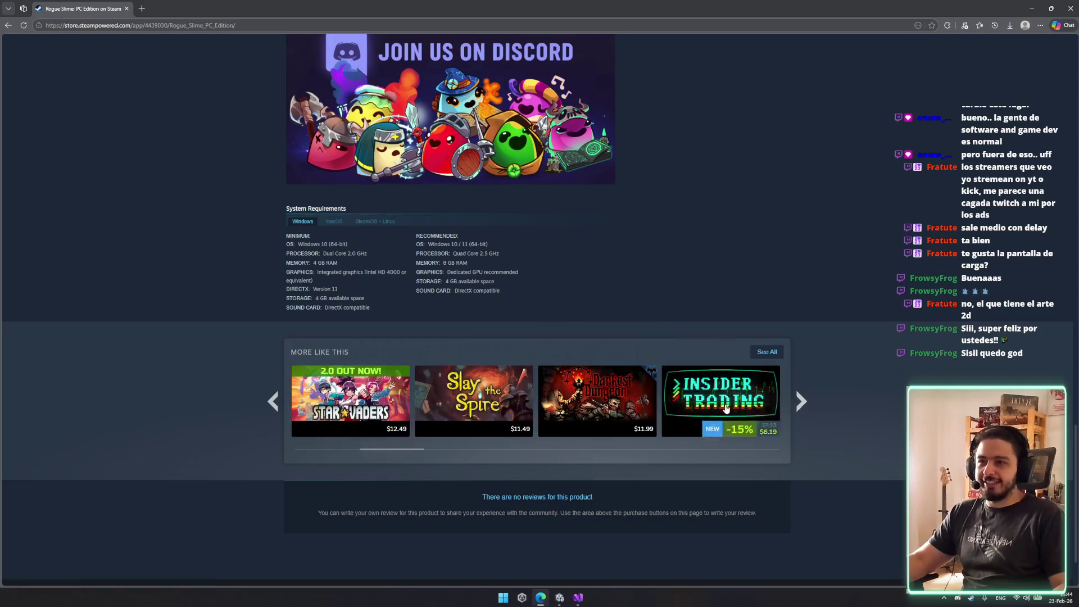
click(795, 389)
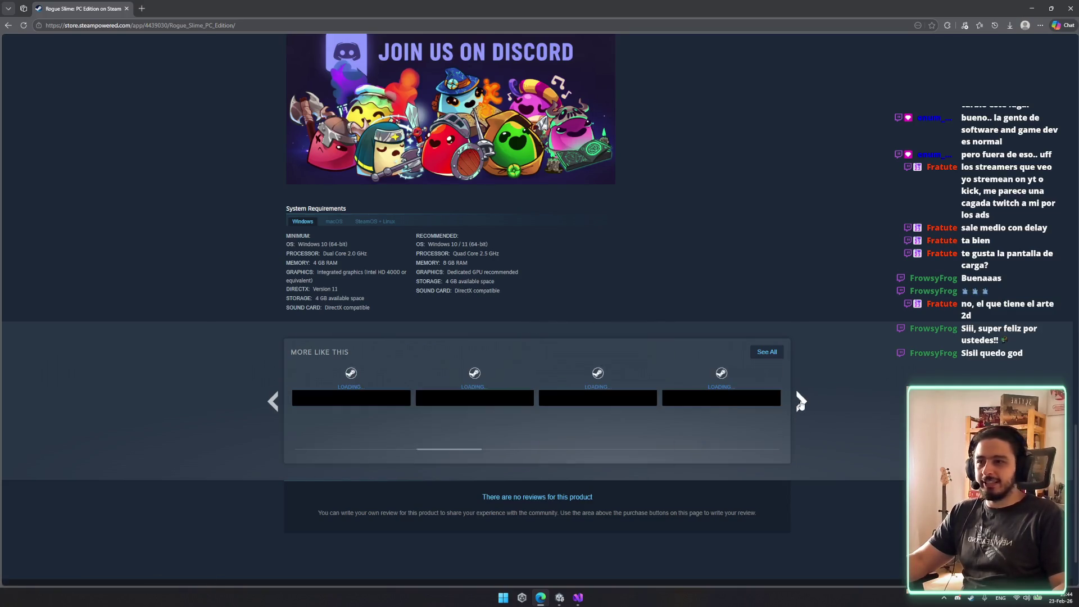
click(802, 402)
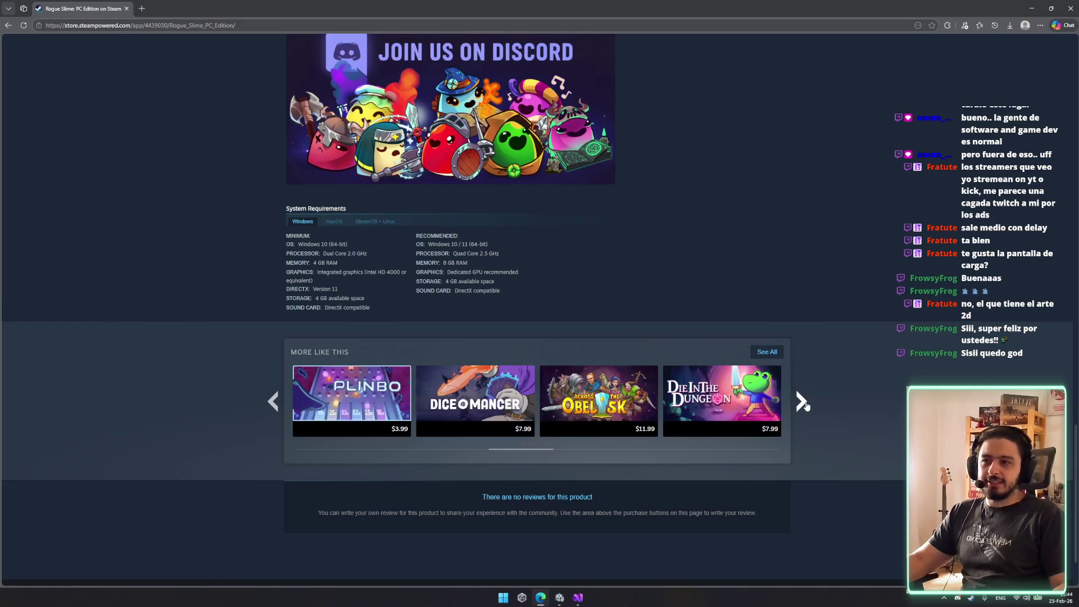
click(802, 402)
scroll(993, 356, up, 10)
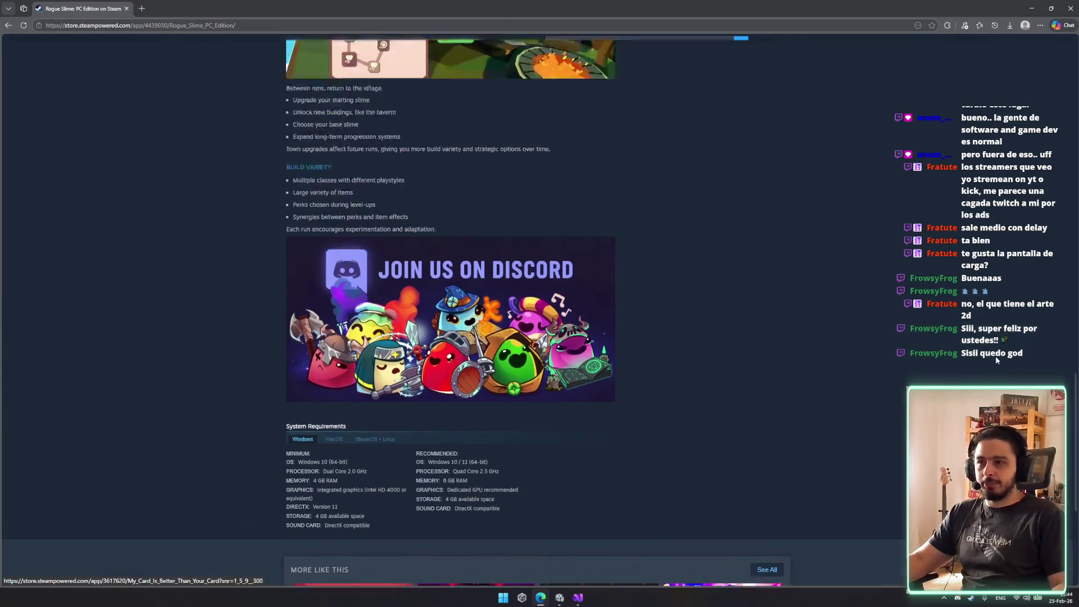
scroll(916, 318, up, 15)
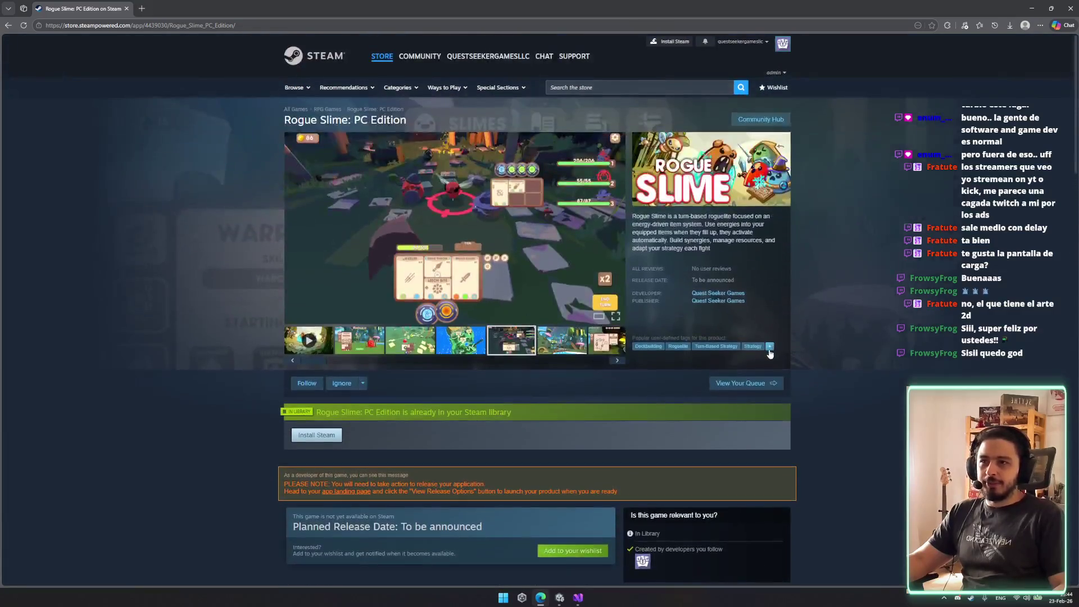
Open and close the tag editor, then page back through the similar games.
click(769, 347)
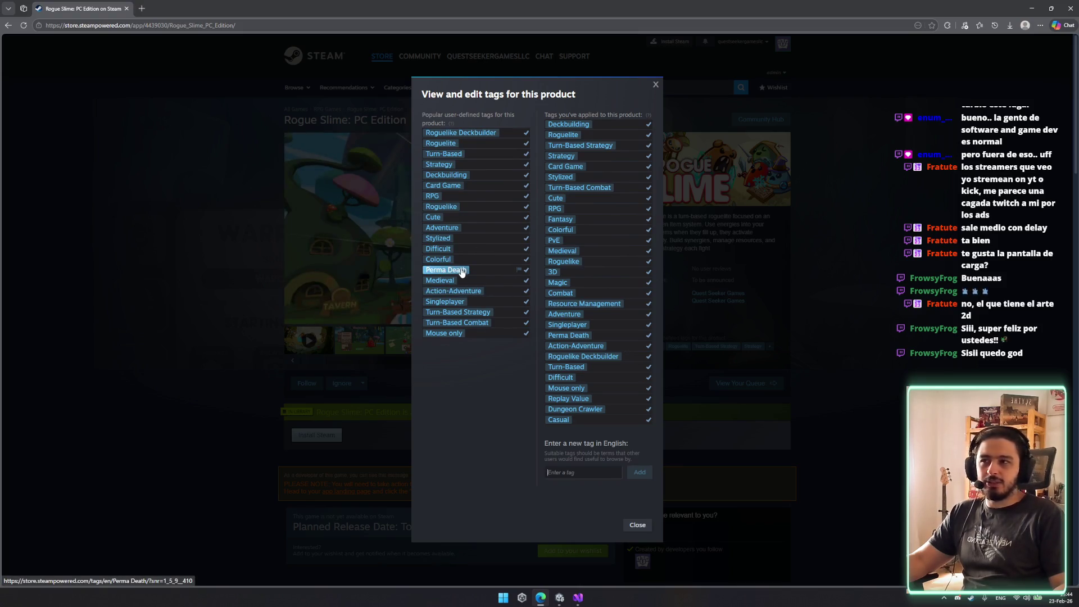
click(249, 336)
scroll(249, 336, down, 15)
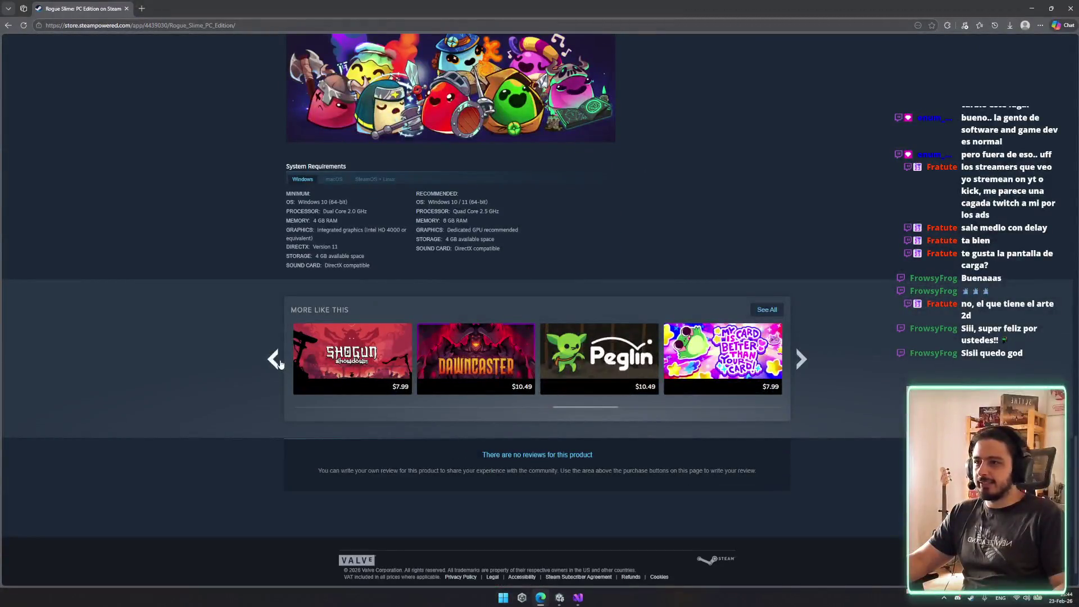
click(273, 358)
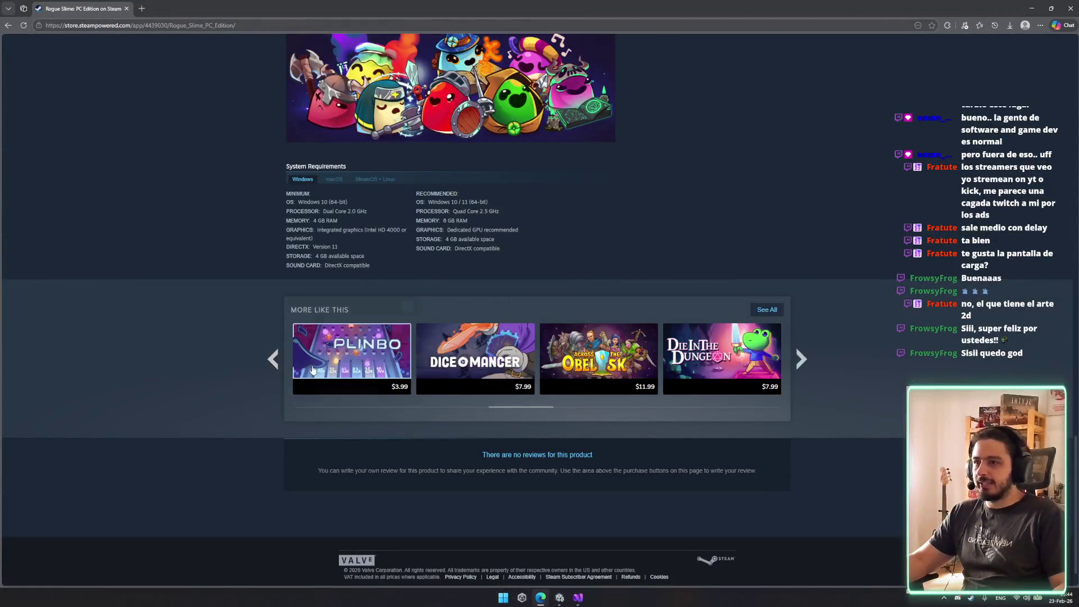
click(273, 360)
click(274, 361)
scroll(274, 361, down, 1)
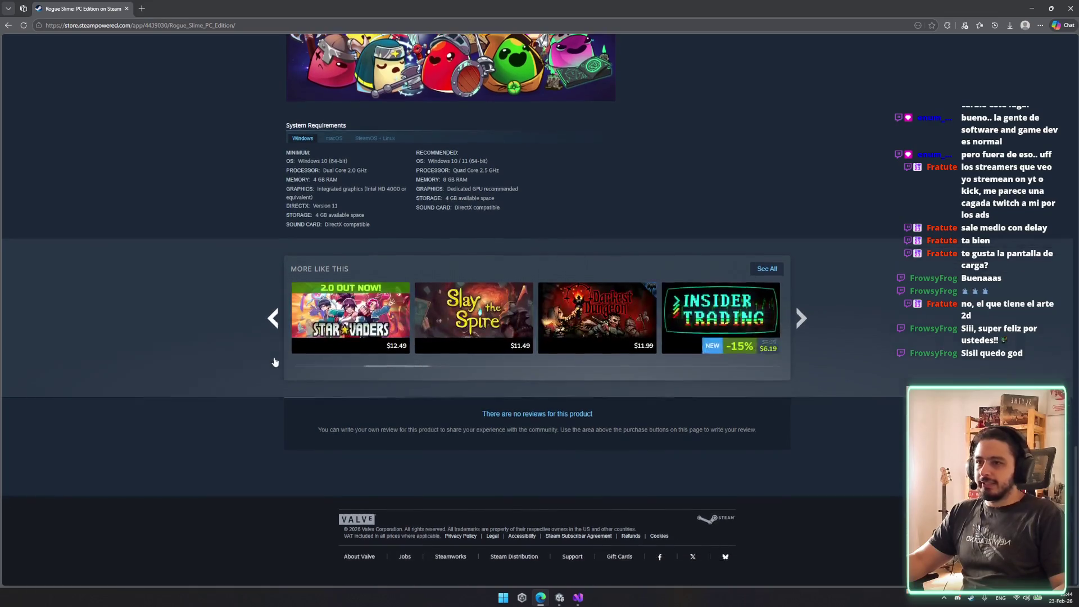
Visit the Darkest Dungeon store page, view its tags, and go back.
click(610, 319)
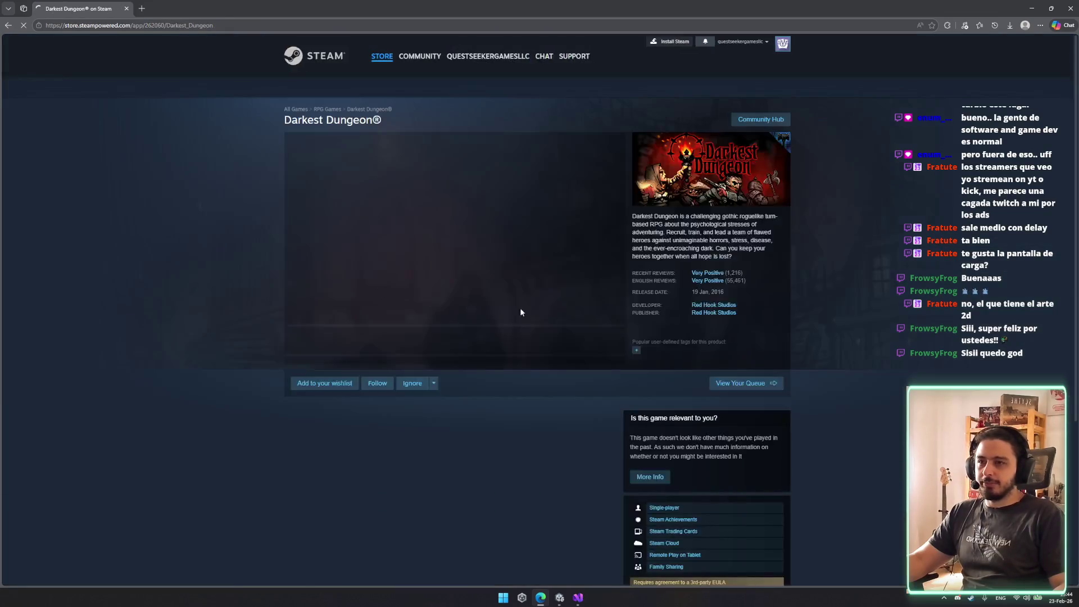
key(alt+Left)
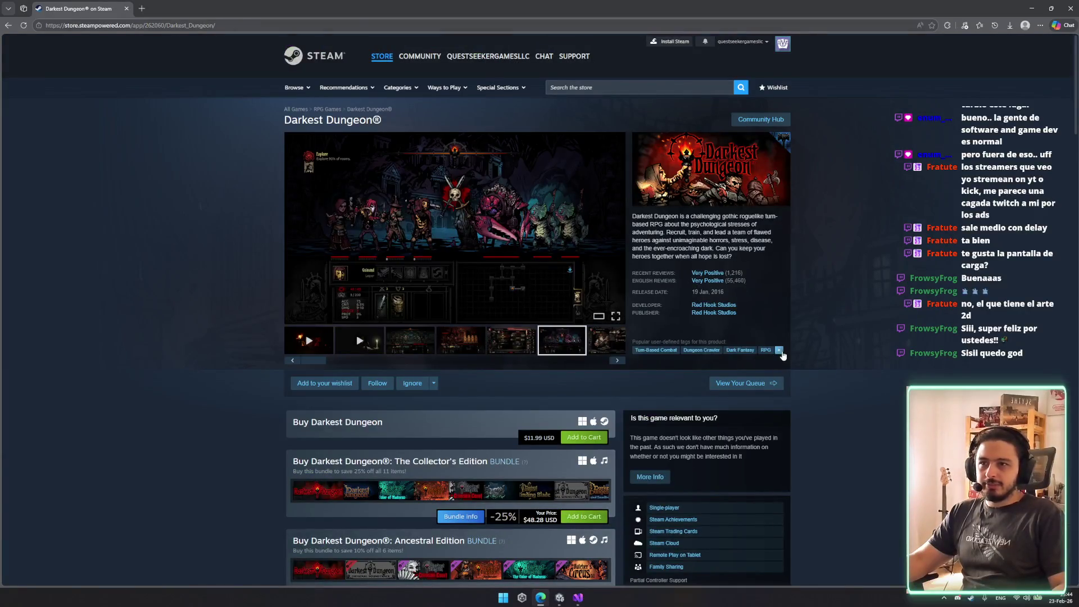
click(779, 350)
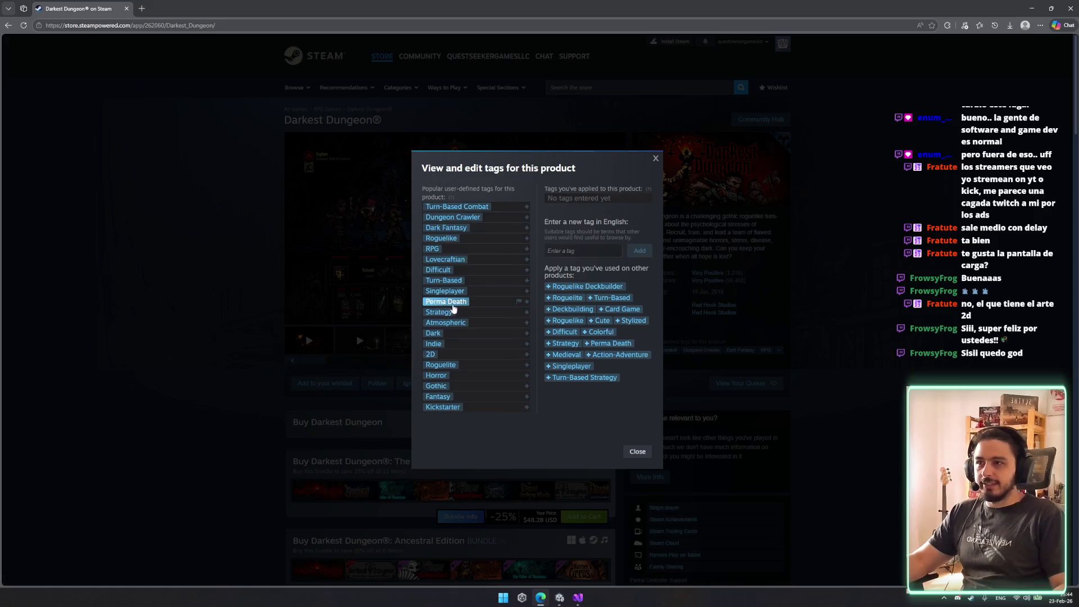
click(223, 371)
scroll(200, 304, down, 10)
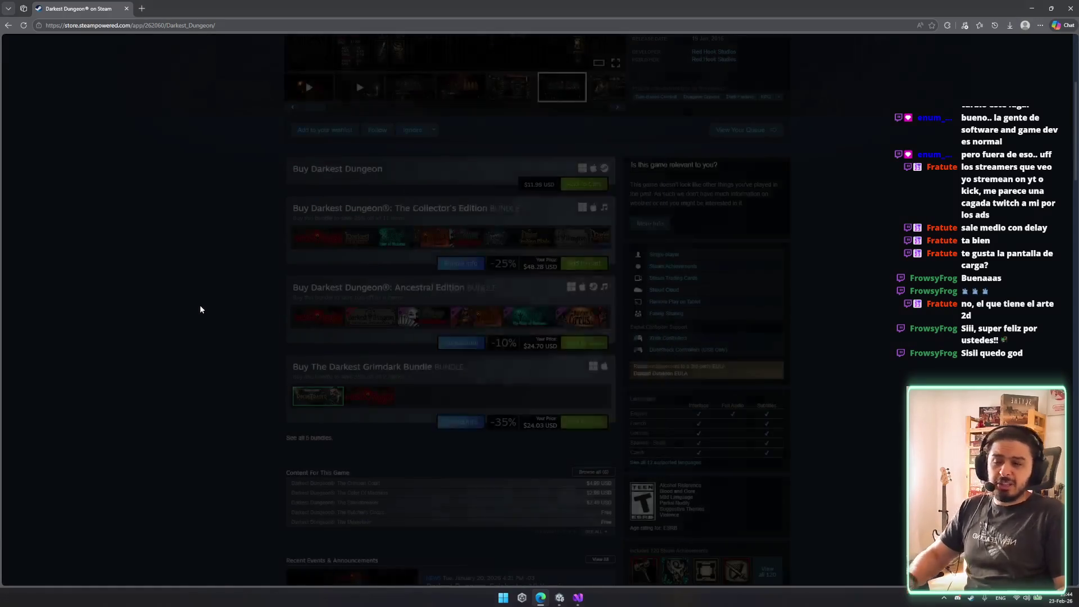
scroll(278, 327, up, 6)
scroll(304, 345, down, 5)
key(alt+Left)
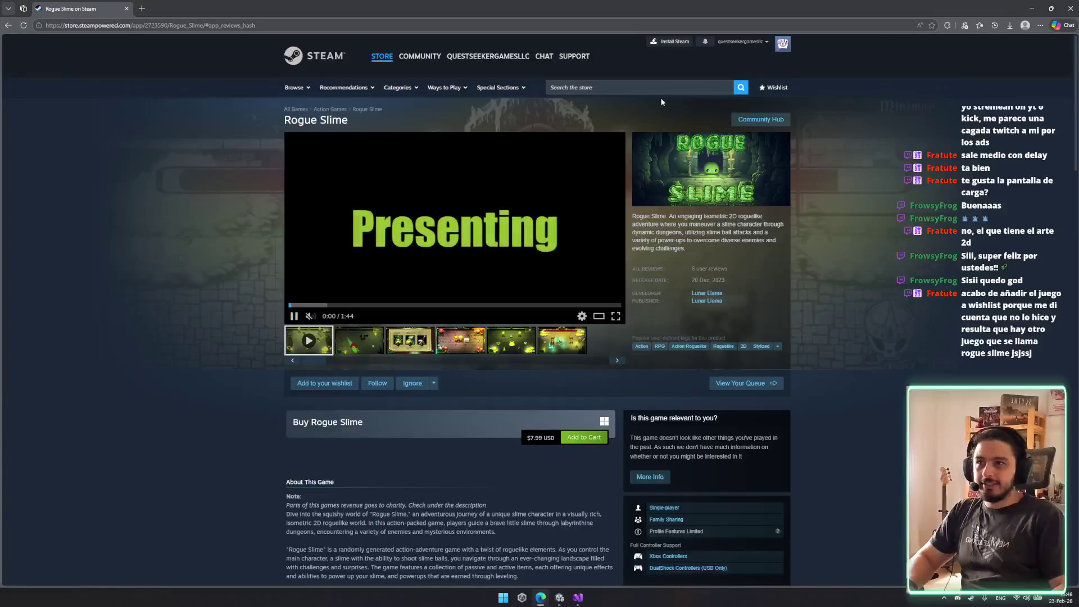
Search the store for 'rogue sl' and view a Rogue Slots screenshot.
click(659, 87)
text(rogueu s)
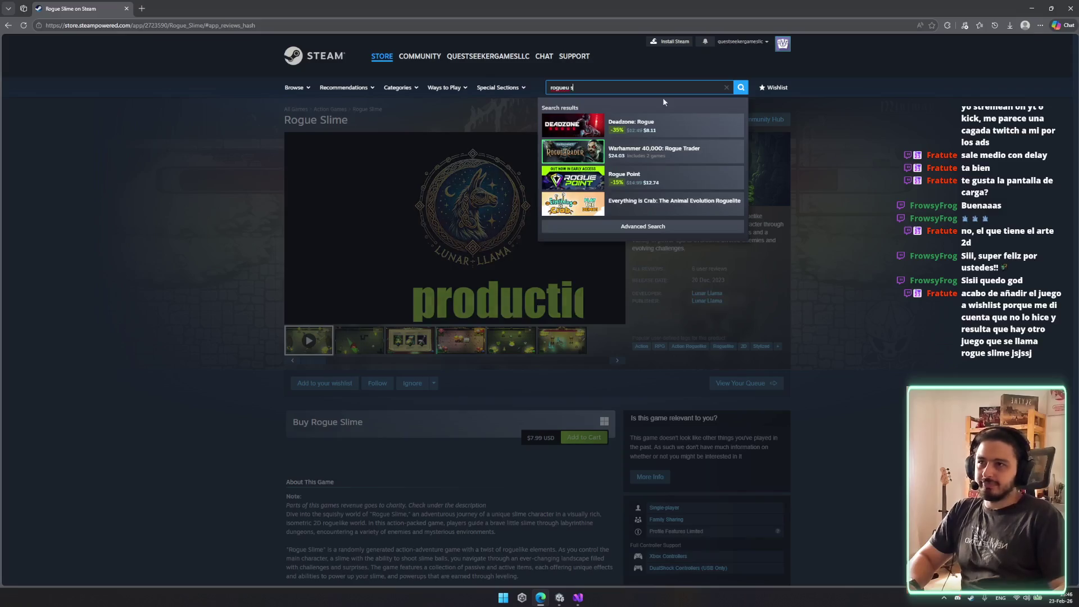
key(BackSpace)
key(BackSpace)
key(BackSpace)
text(sl)
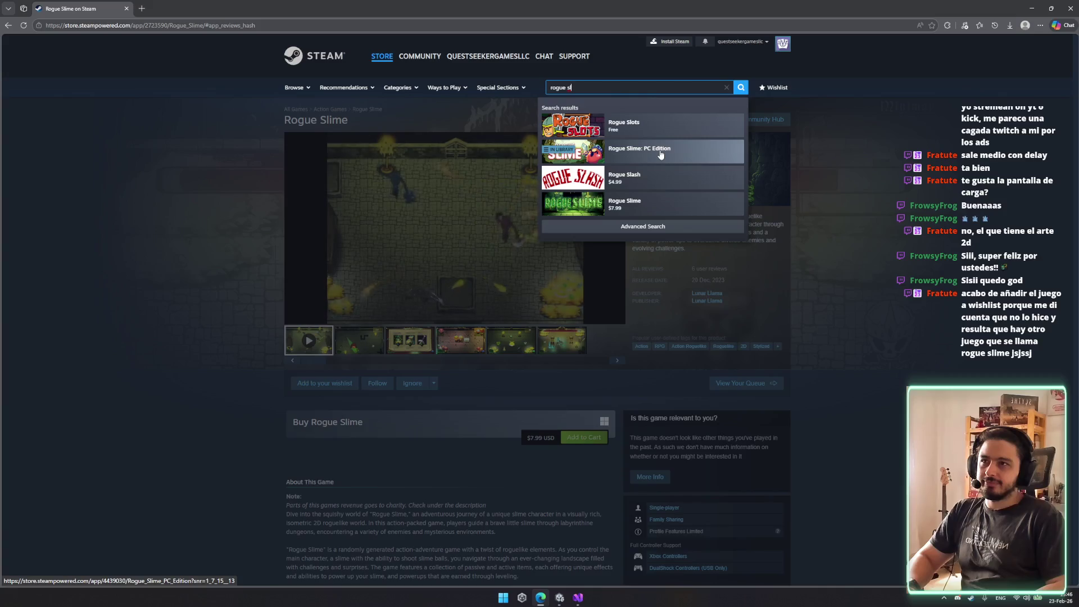
click(636, 133)
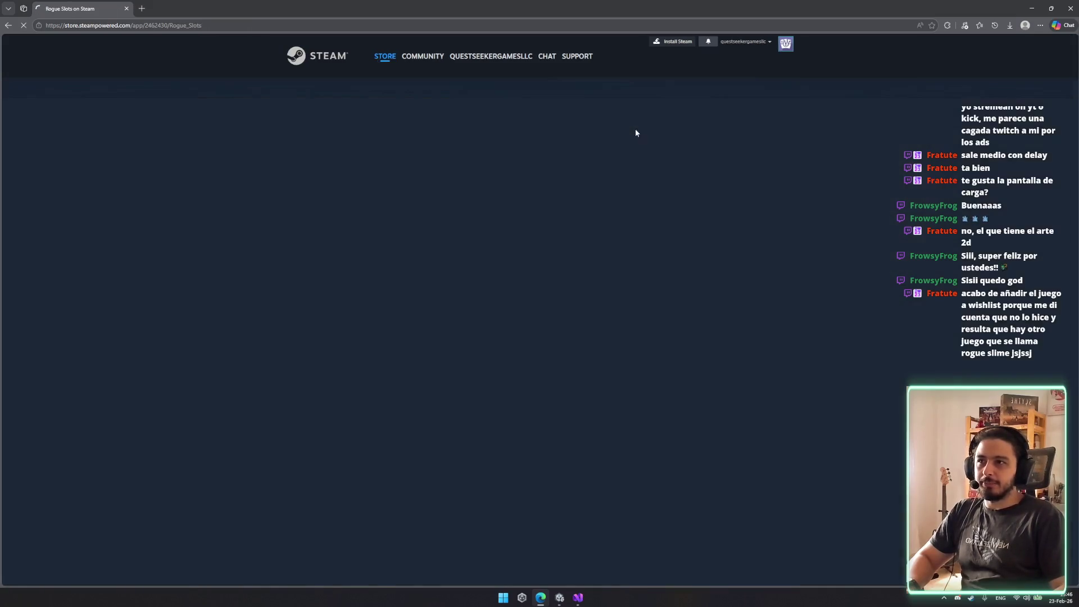
click(520, 351)
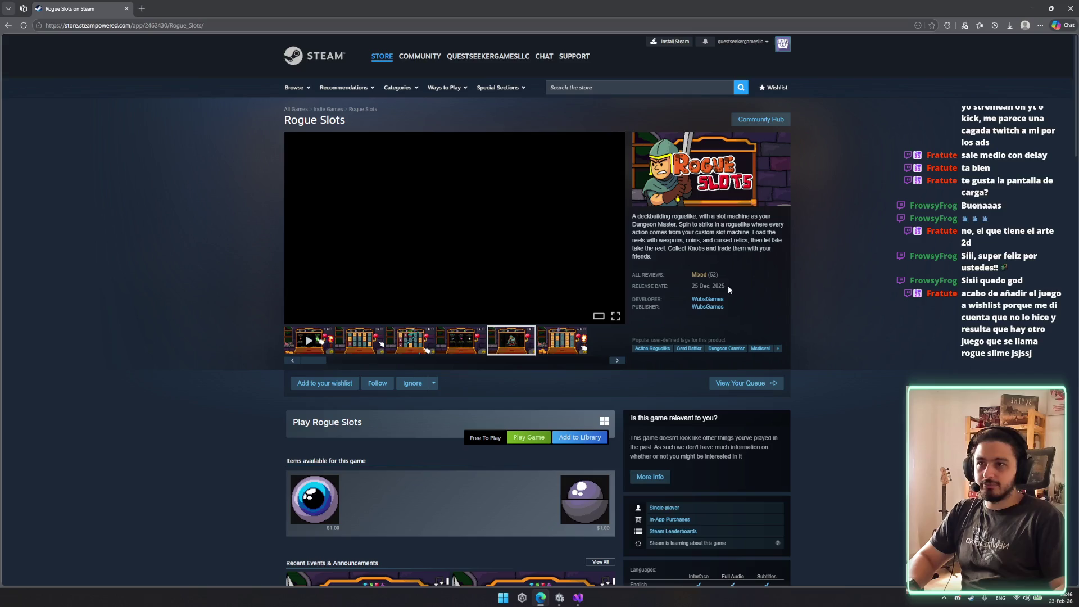
Open Rogue Slime: PC Edition from a new search, then its Quest Seeker Games developer page.
click(646, 90)
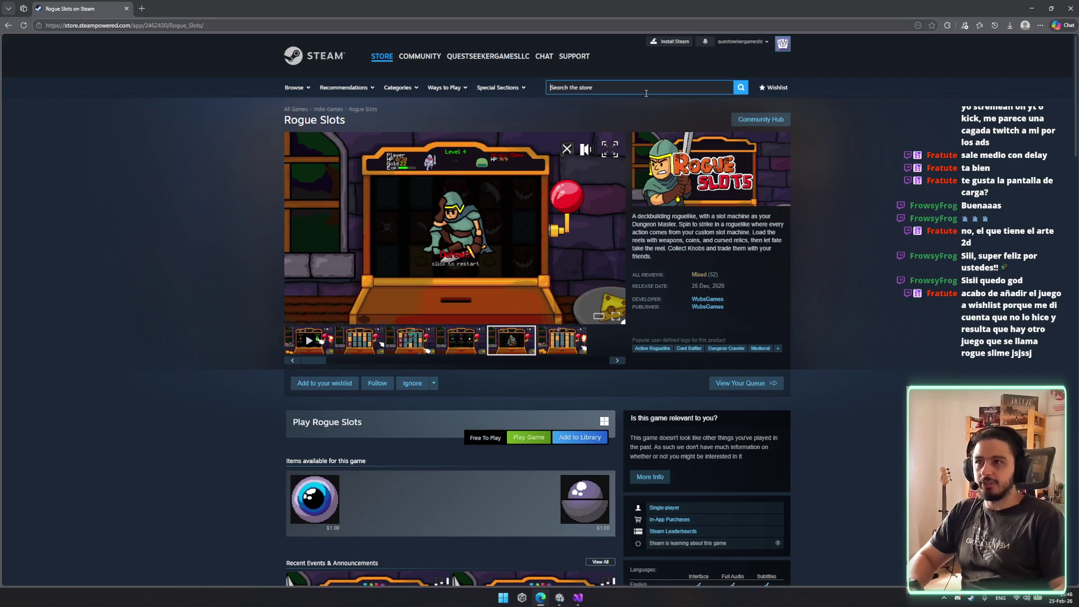
text(roguesl)
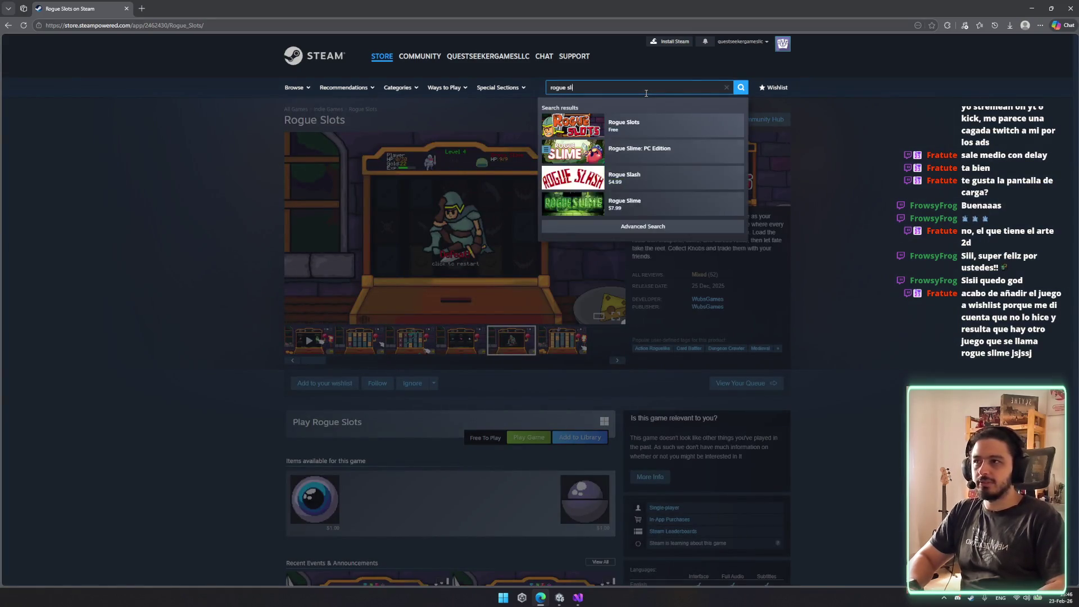
text(i)
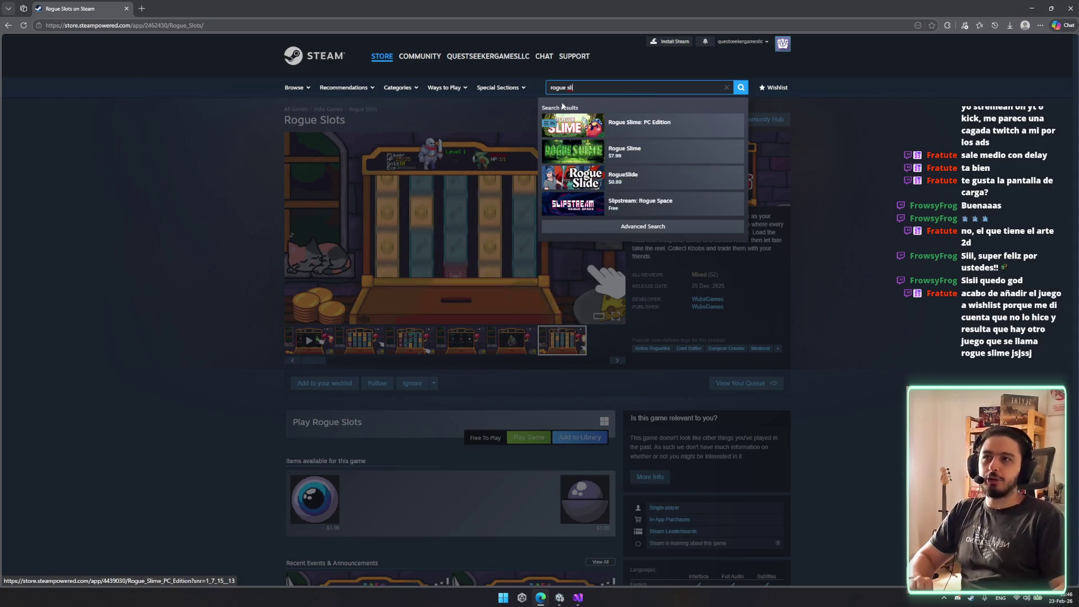
click(554, 136)
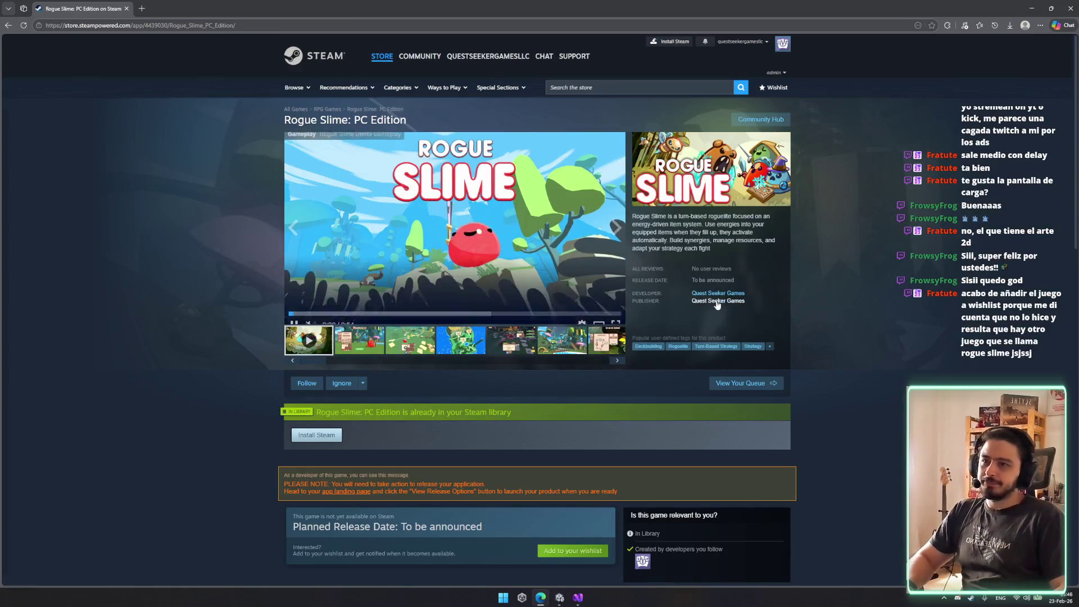
click(727, 293)
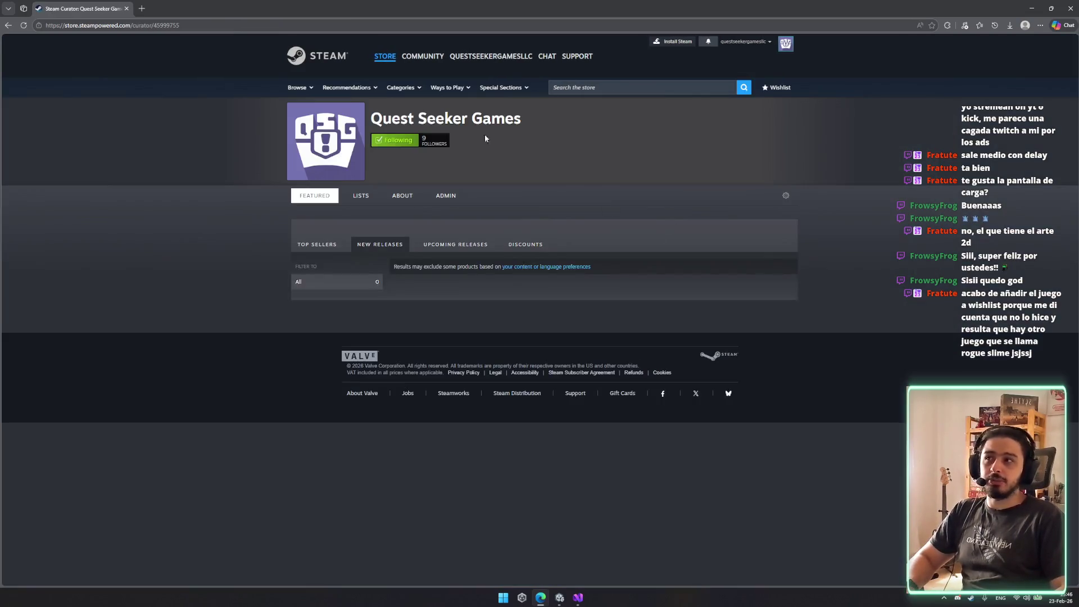
mouse_move(484, 134)
mouse_down()
mouse_move(397, 122)
mouse_move(480, 162)
mouse_up()
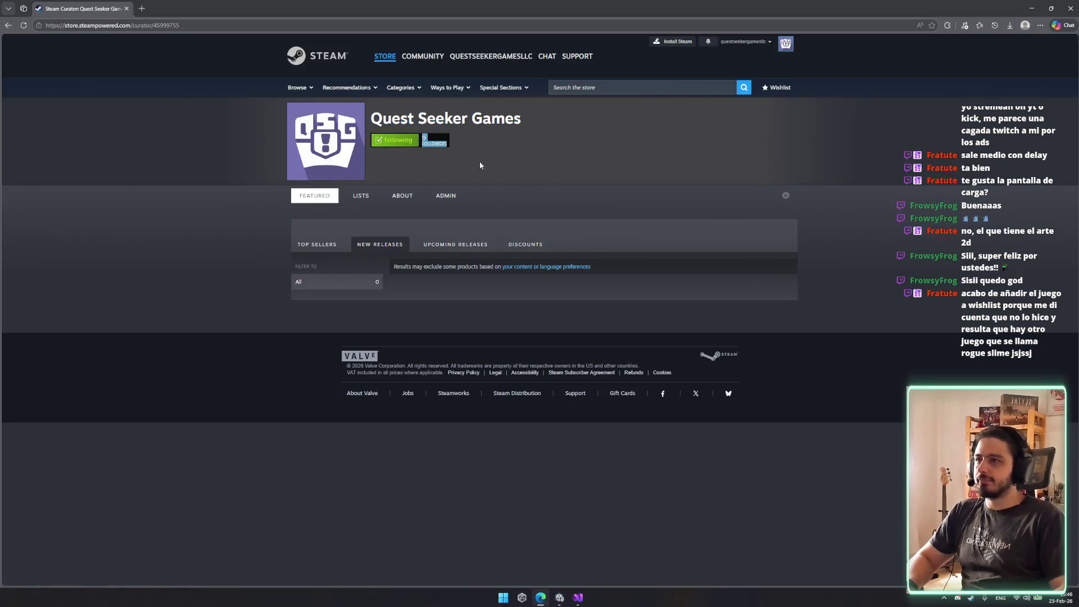
Check the Quest Seeker Games Lists, About and Featured tabs, then show Upcoming Releases.
click(355, 202)
click(417, 196)
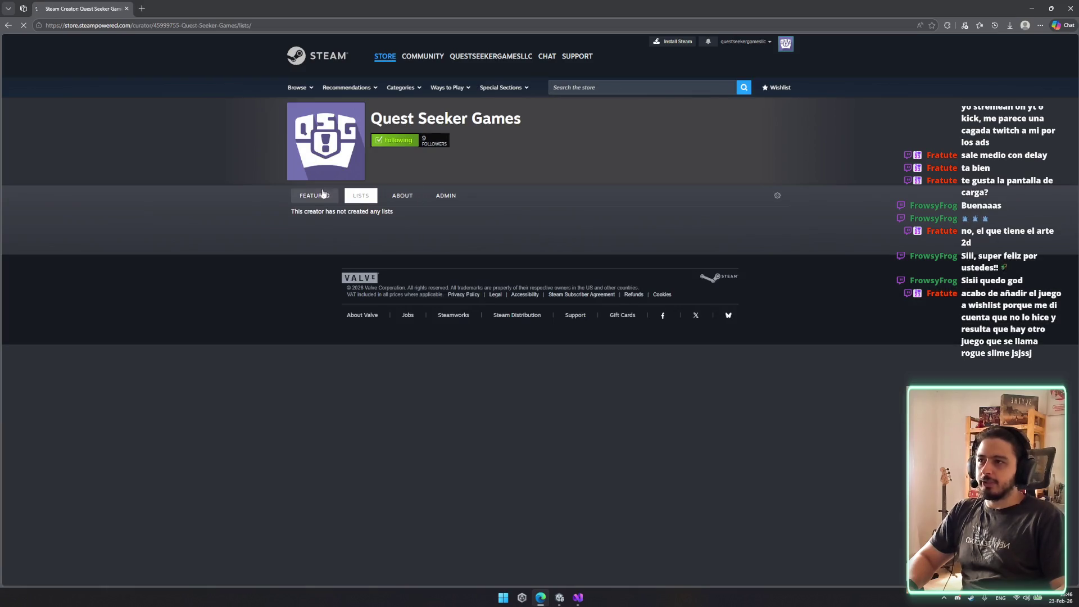
click(309, 195)
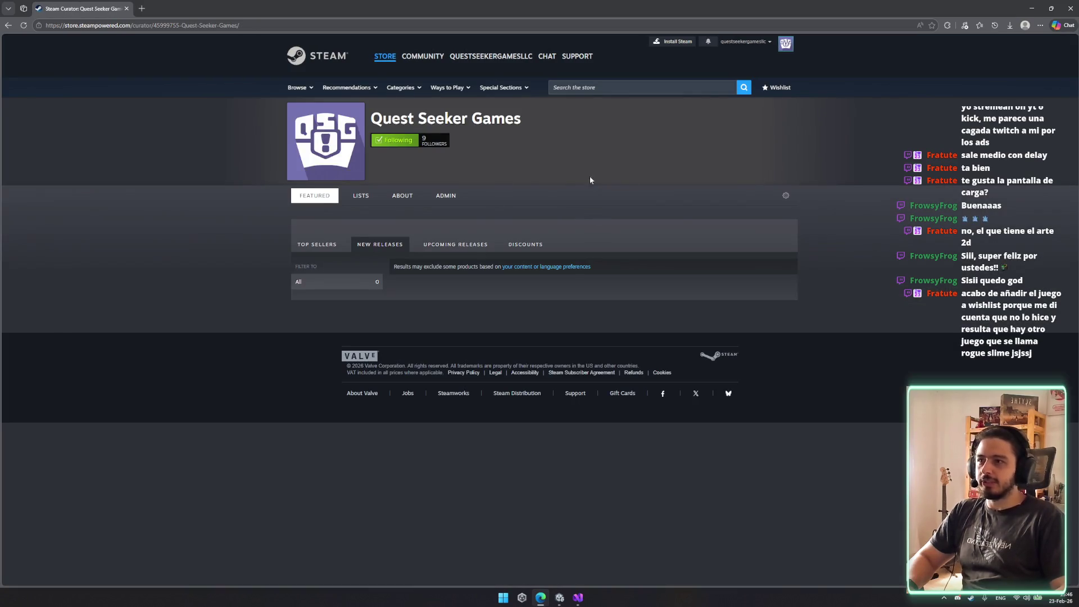
click(455, 244)
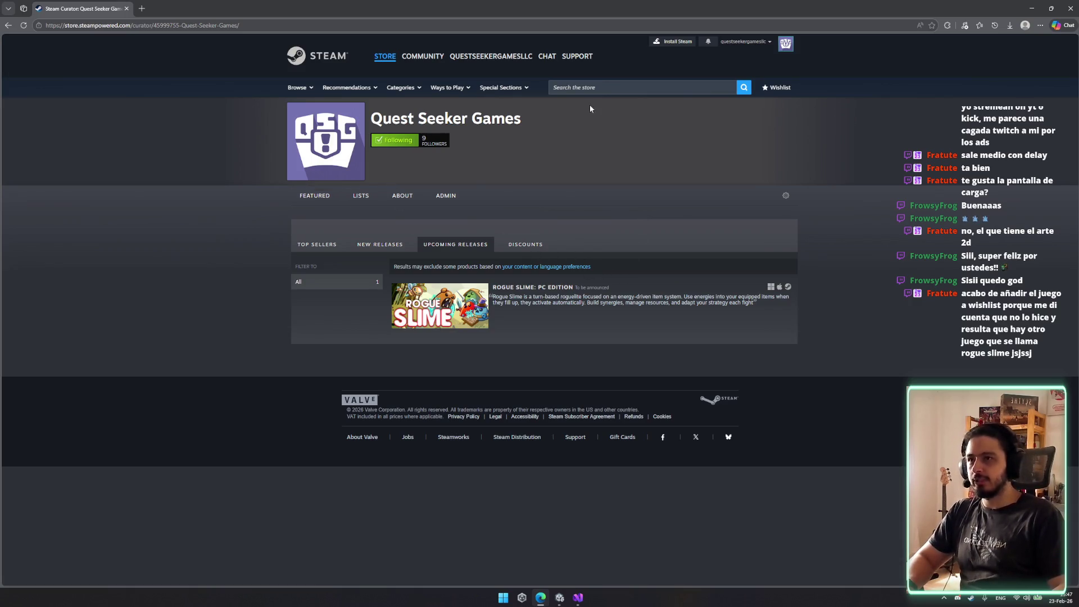
click(580, 85)
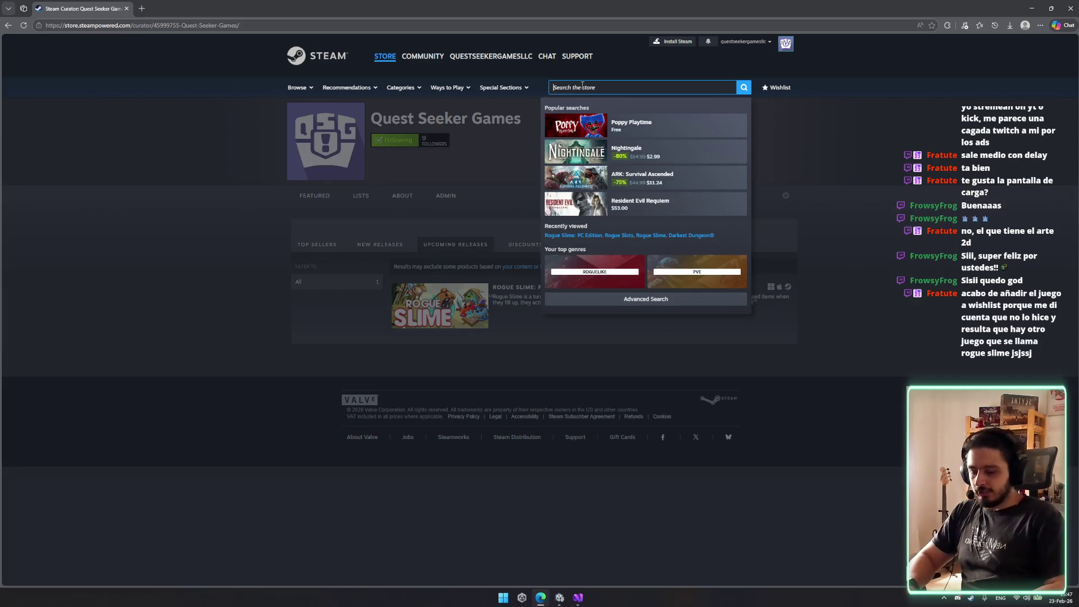
Search the Steam store for 'bottle'.
text(botle flip)
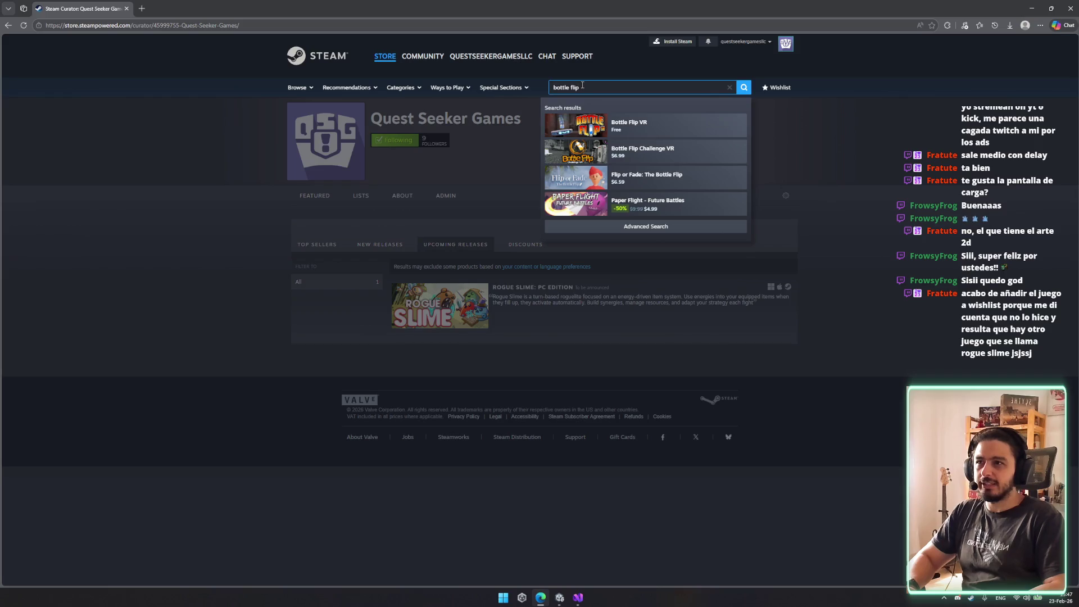
key(ctrl+a)
key(BackSpace)
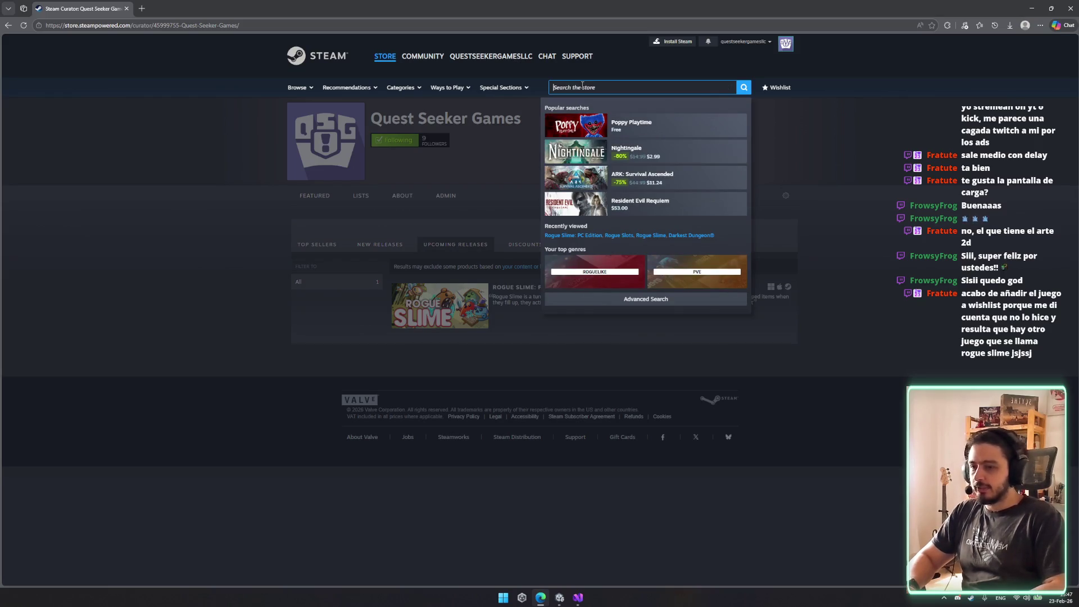
text(bottle)
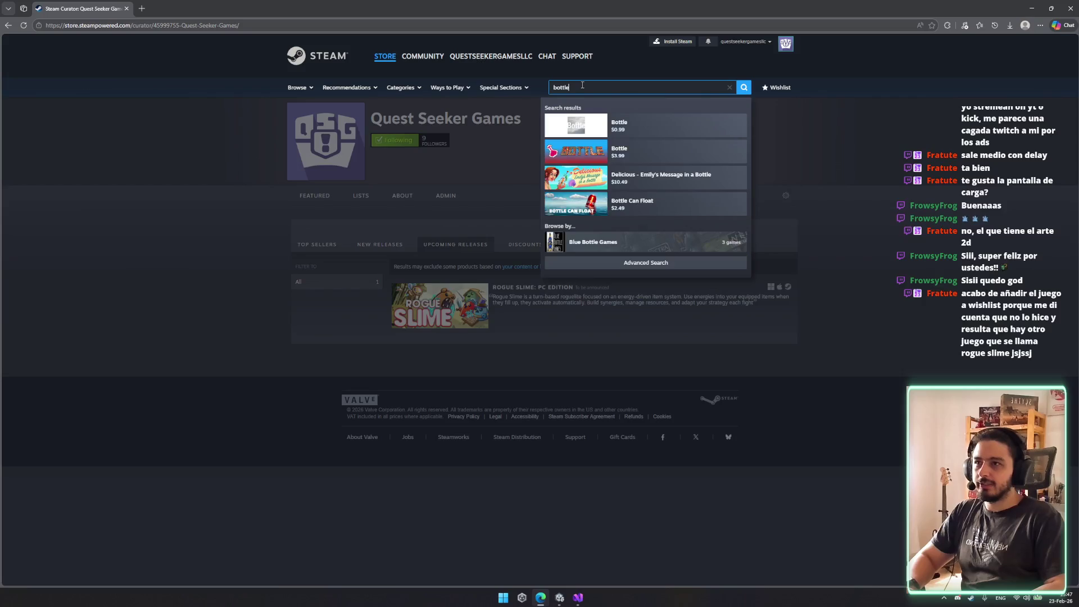
key(Return)
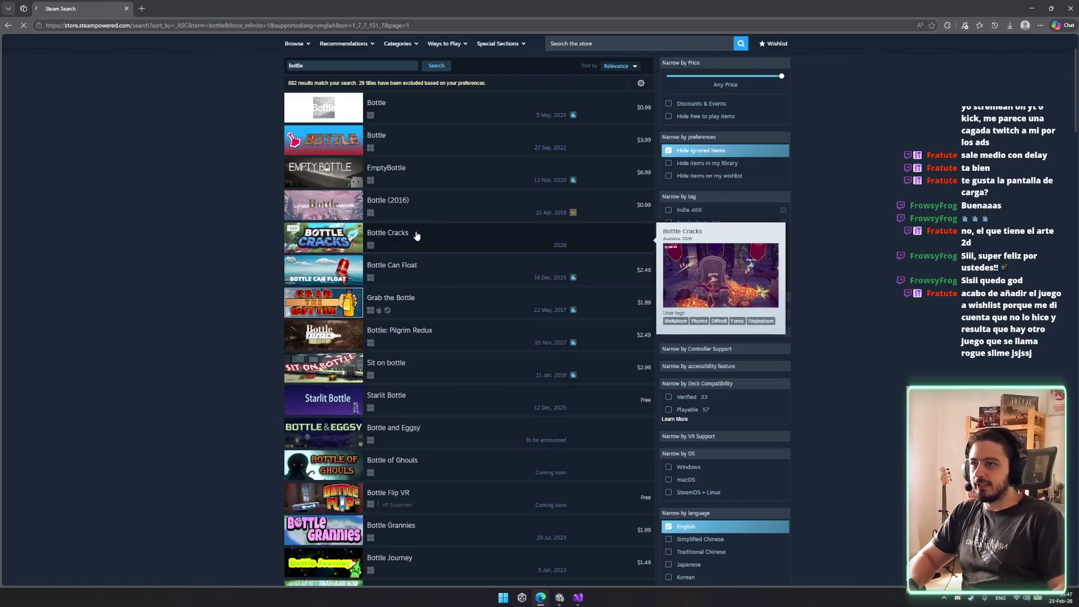
Open the Bottle Cracks store page, scroll through it, and go to its developer page.
click(426, 236)
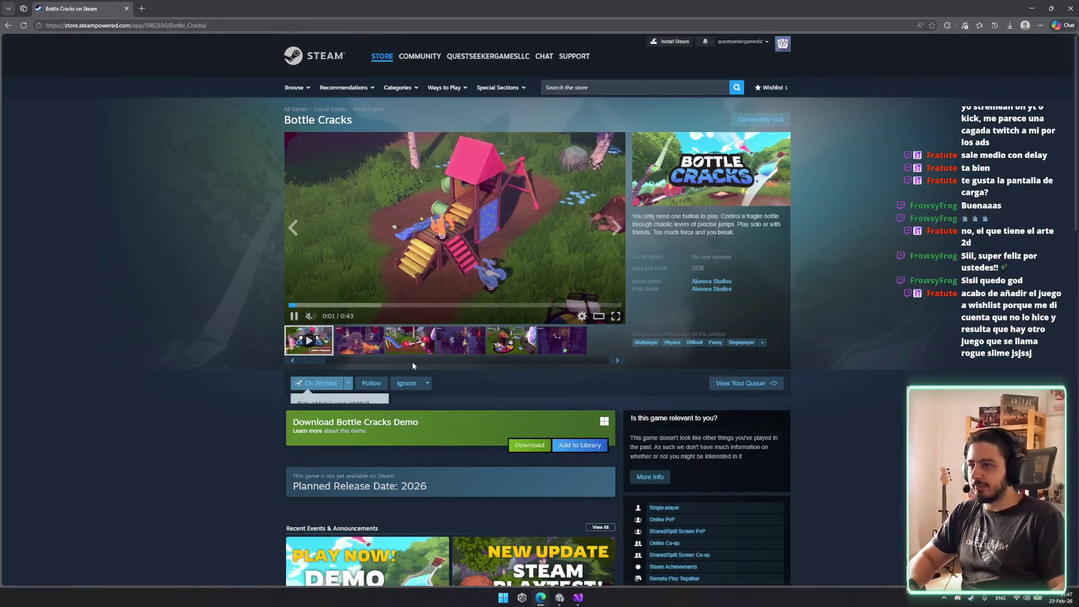
scroll(608, 357, down, 1)
scroll(609, 357, down, 2)
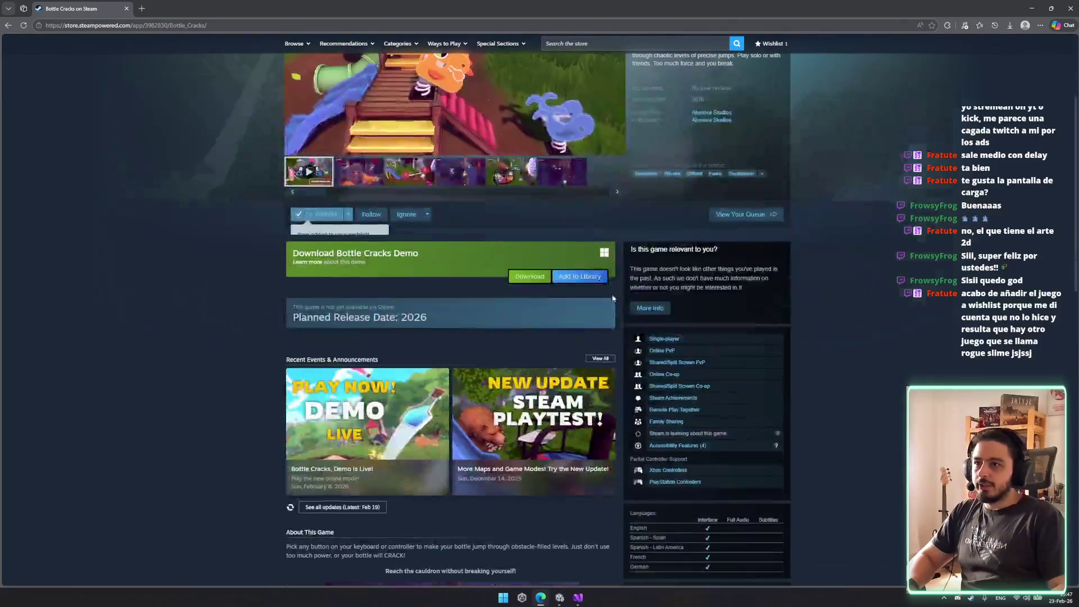
scroll(503, 271, up, 3)
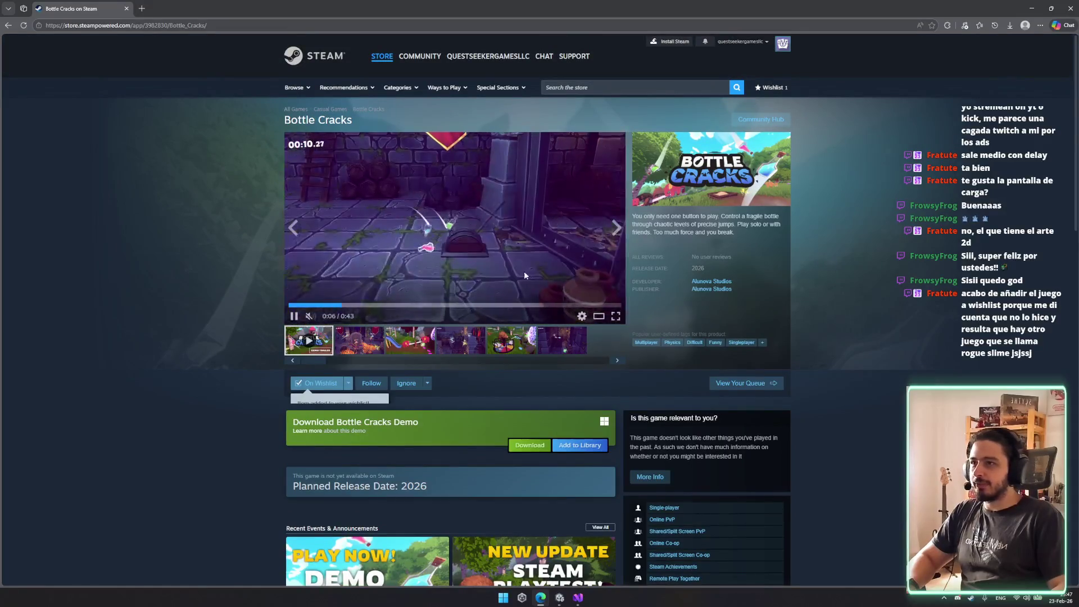
click(722, 289)
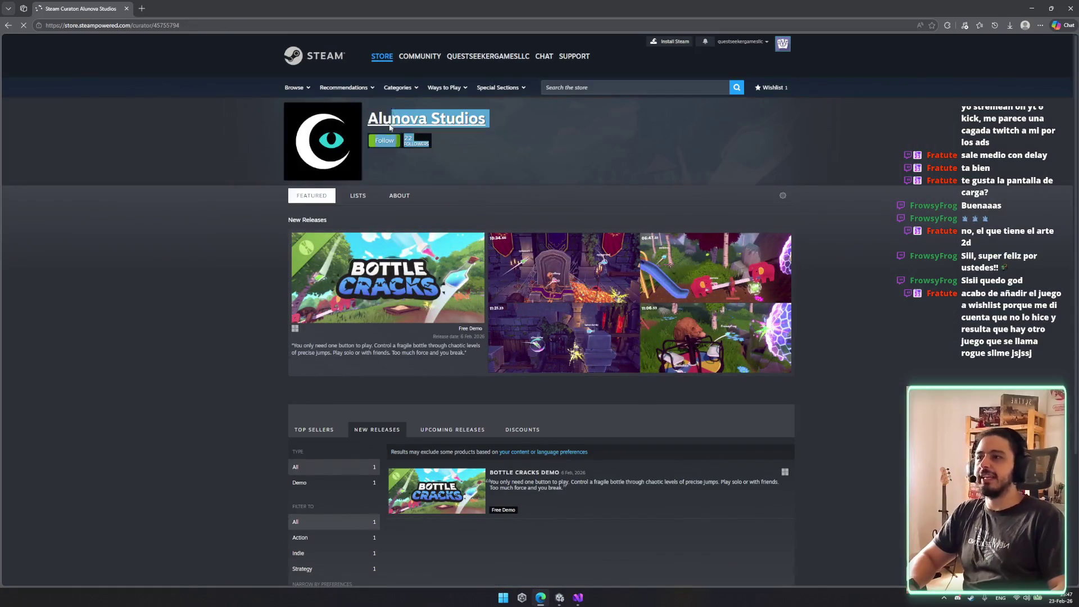
Follow Alunova Studios, check its Lists tab, then review its Featured Bottle Cracks release.
click(642, 174)
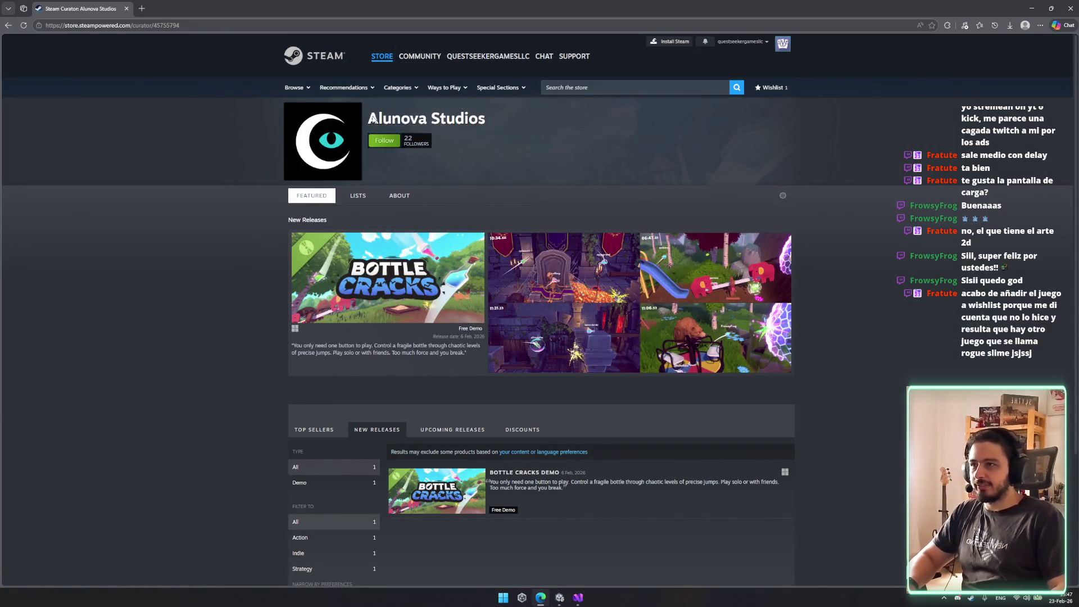
click(384, 140)
click(358, 195)
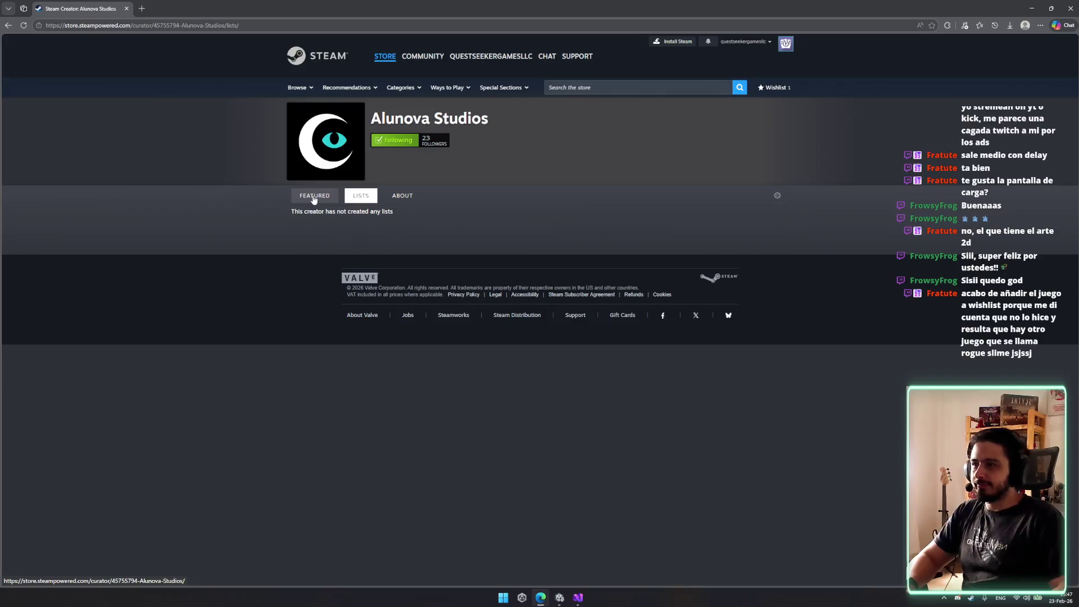
click(317, 201)
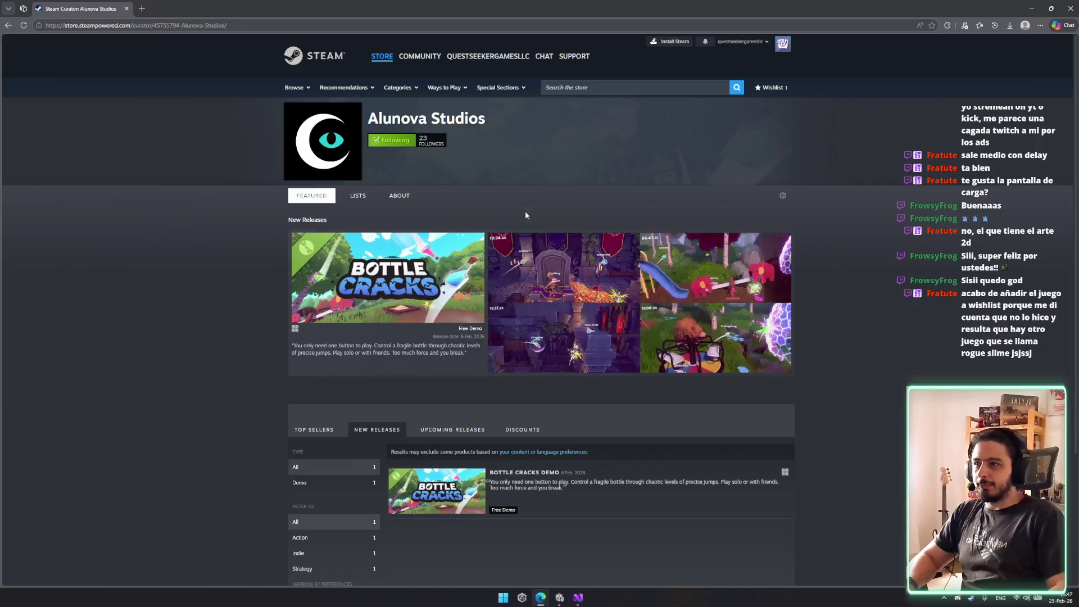
mouse_move(374, 247)
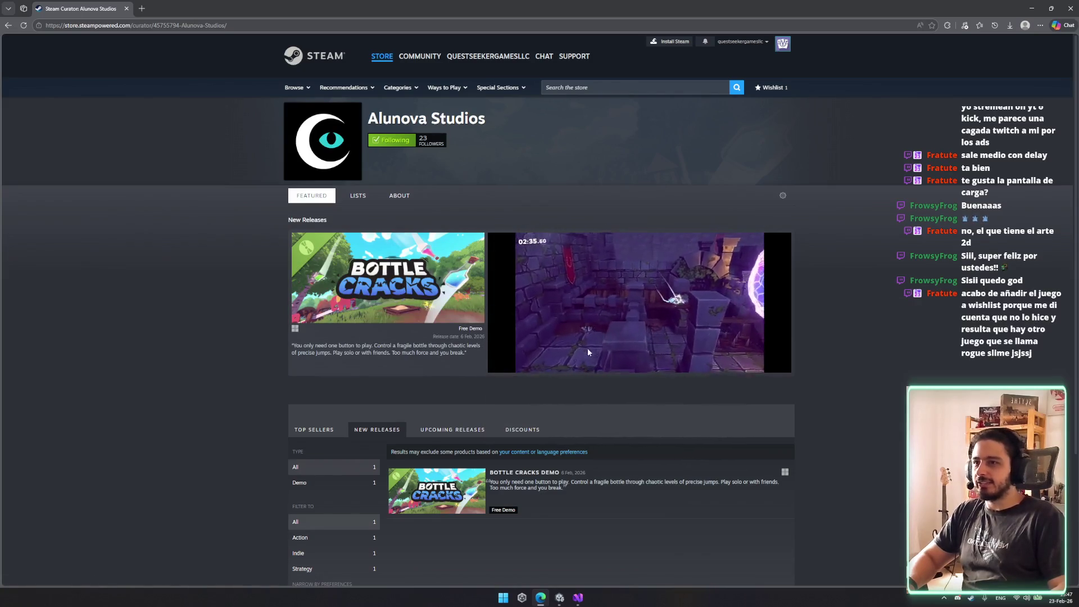
scroll(441, 274, down, 3)
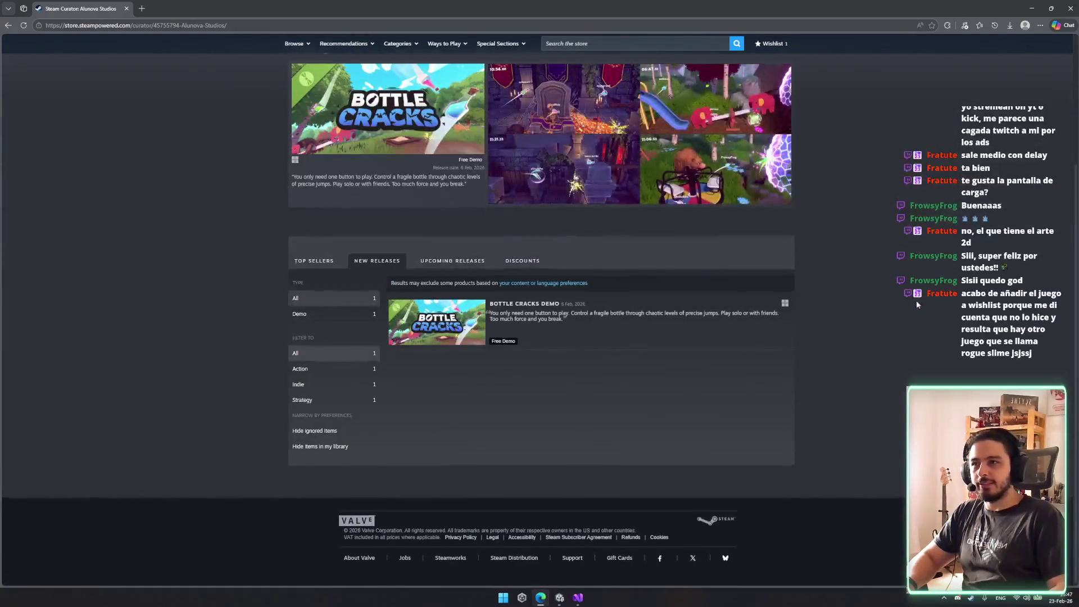
scroll(441, 274, up, 2)
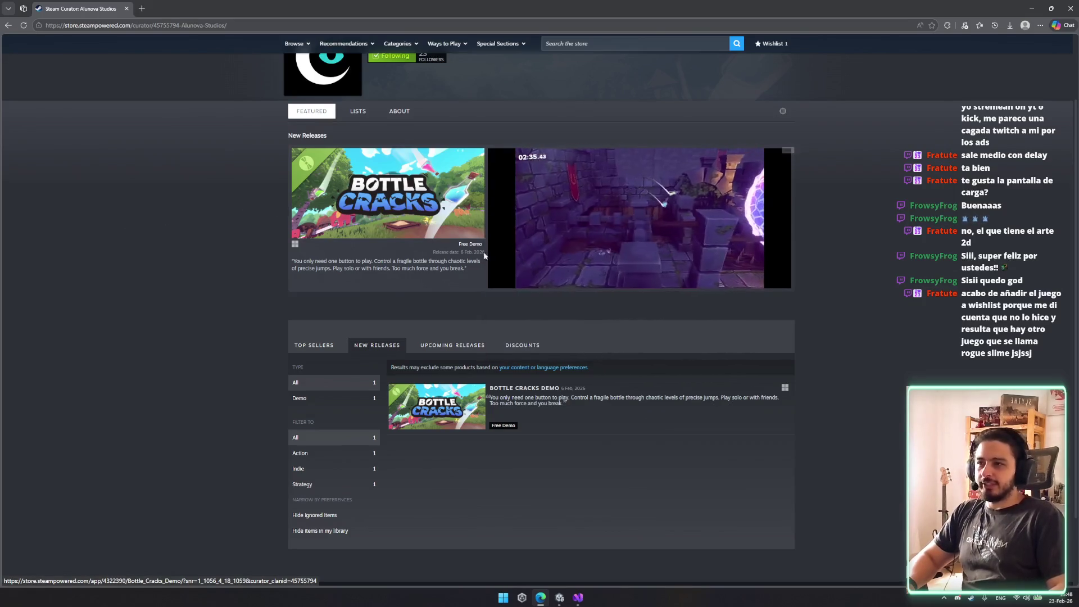
scroll(491, 244, up, 1)
scroll(505, 281, down, 3)
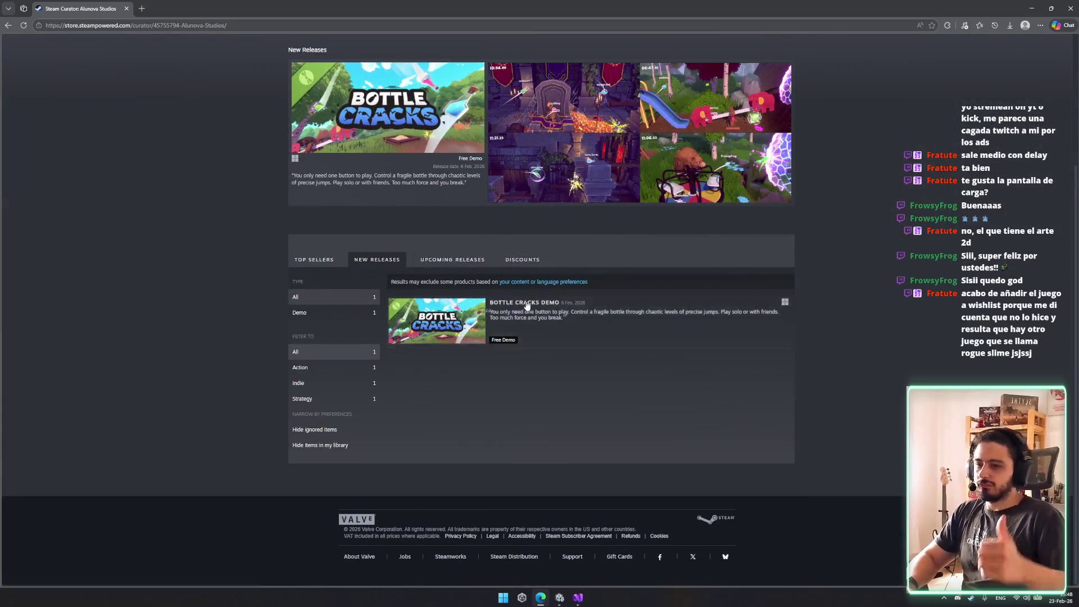
key(alt+Tab)
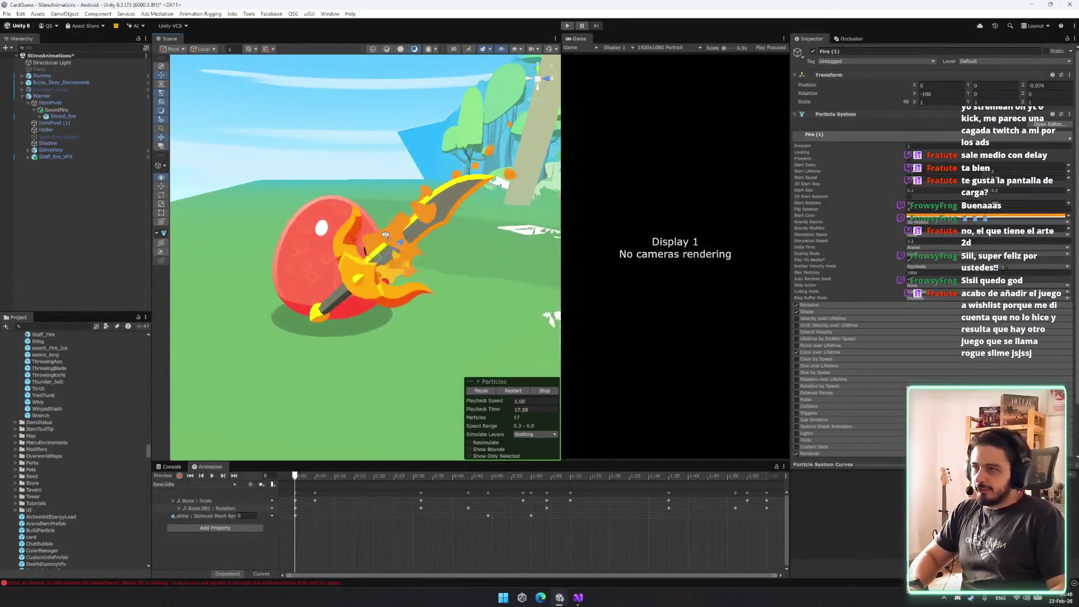
Give SwordFire an Item To Spawn component with the Sword_fire mesh renderer as Renders Element 0.
drag(386, 235, 585, 241)
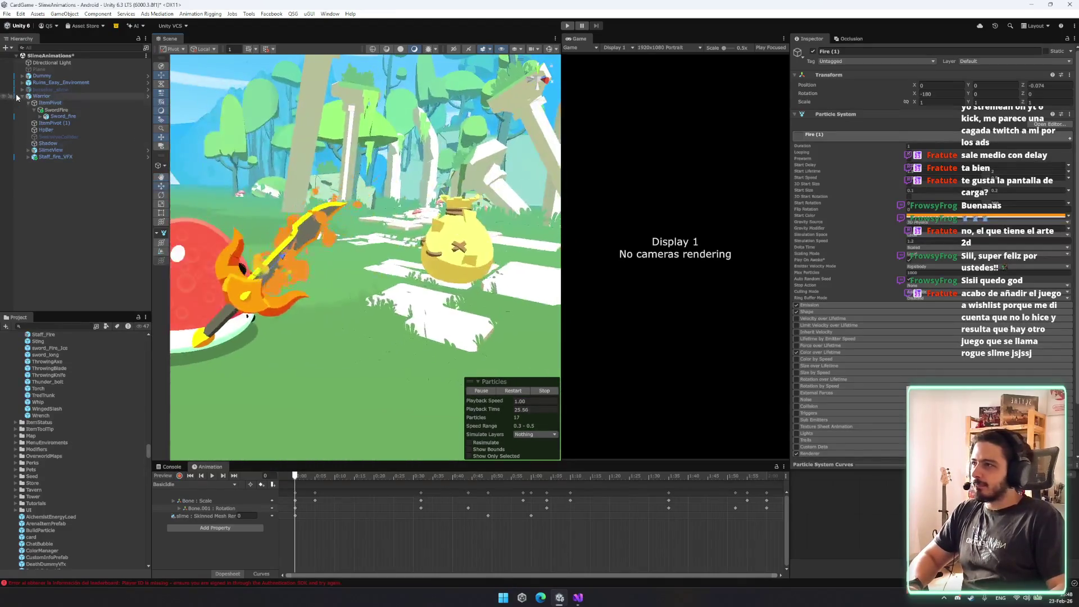
click(63, 117)
click(57, 110)
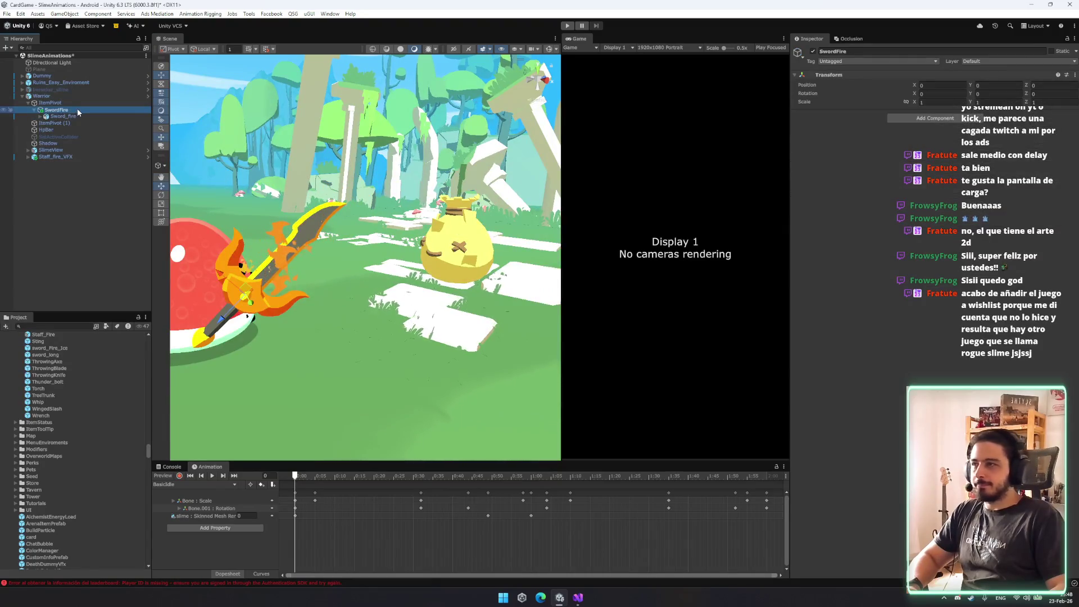
click(68, 104)
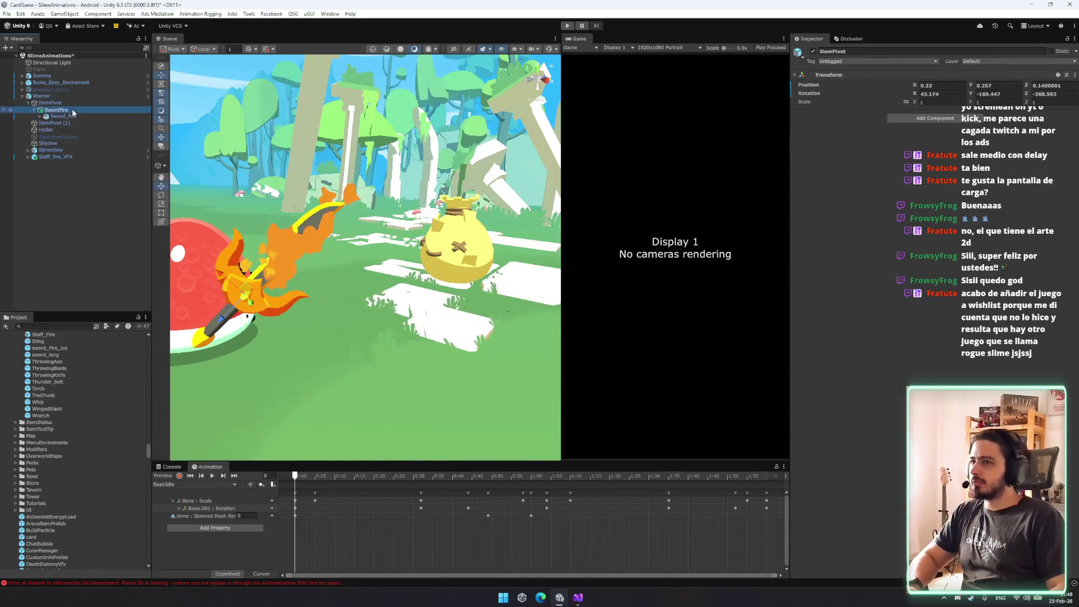
click(940, 120)
text(itemto)
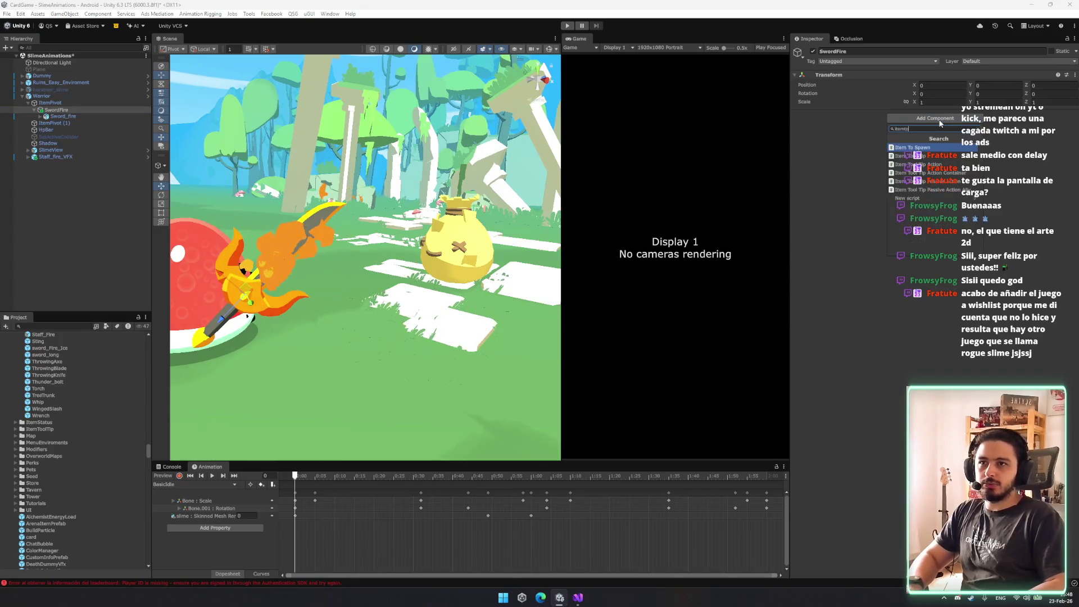
key(Return)
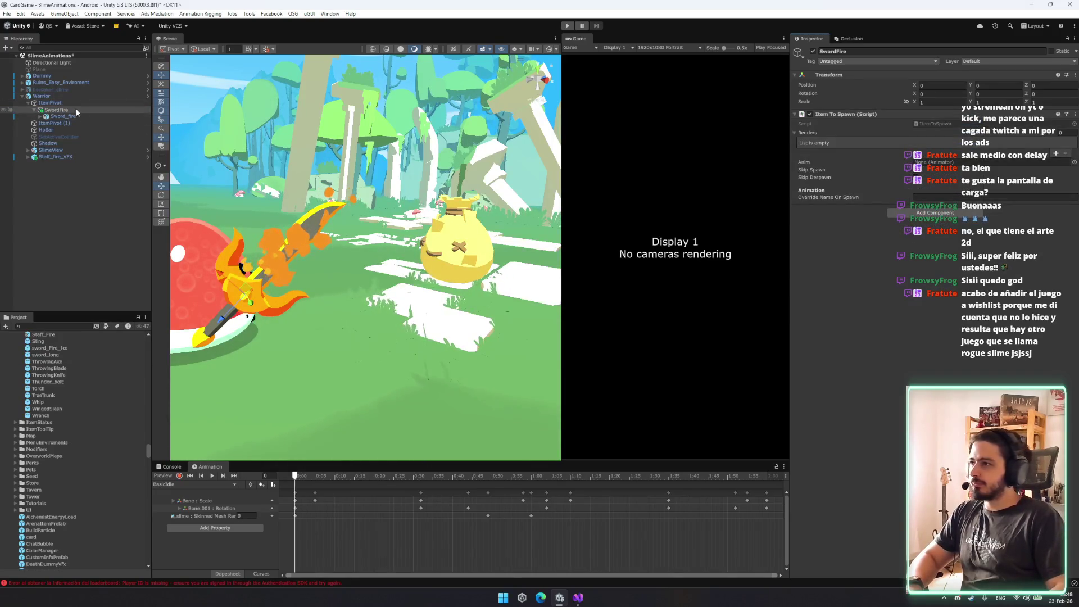
mouse_move(68, 110)
mouse_down()
mouse_move(195, 126)
mouse_move(814, 130)
mouse_up()
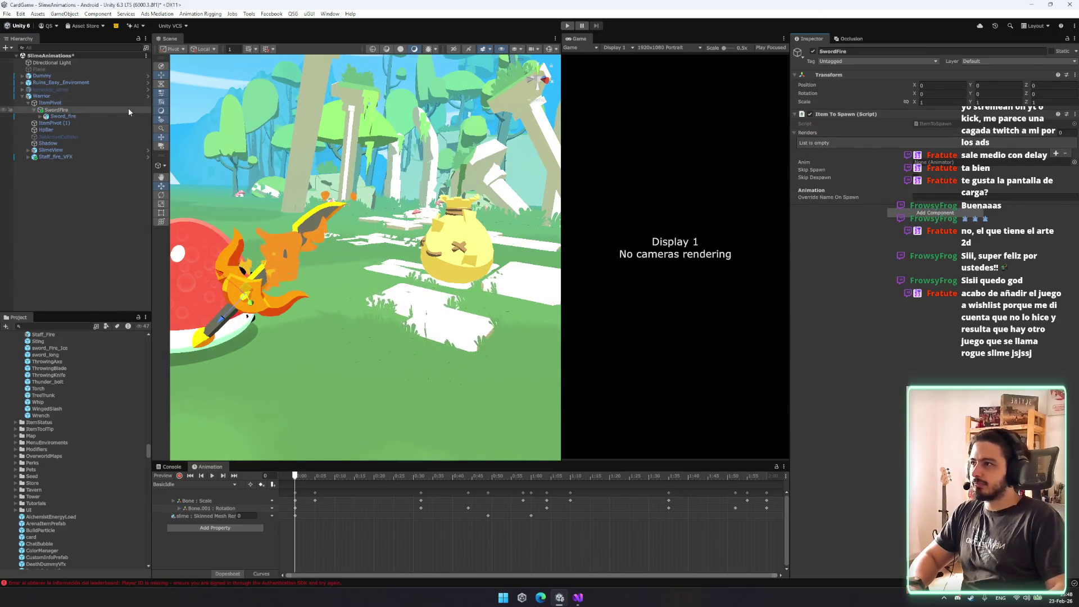
mouse_move(88, 114)
mouse_down()
mouse_move(812, 133)
mouse_move(805, 143)
mouse_up()
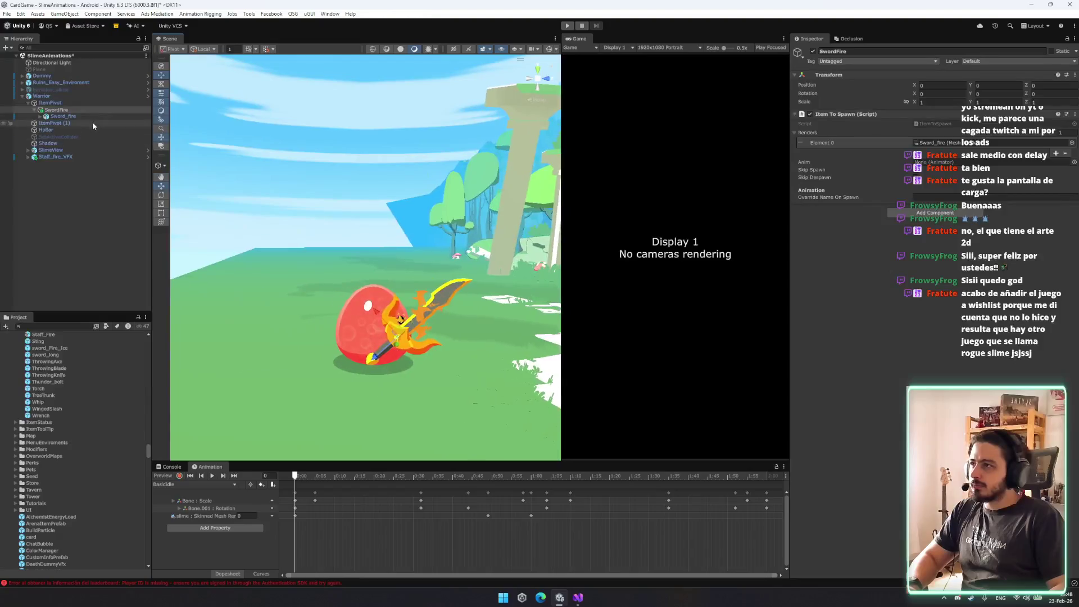
Select the Fire (1) particle system under Sword_fire and frame the flaming sword in the scene.
click(88, 117)
key(Right)
key(Down)
key(f)
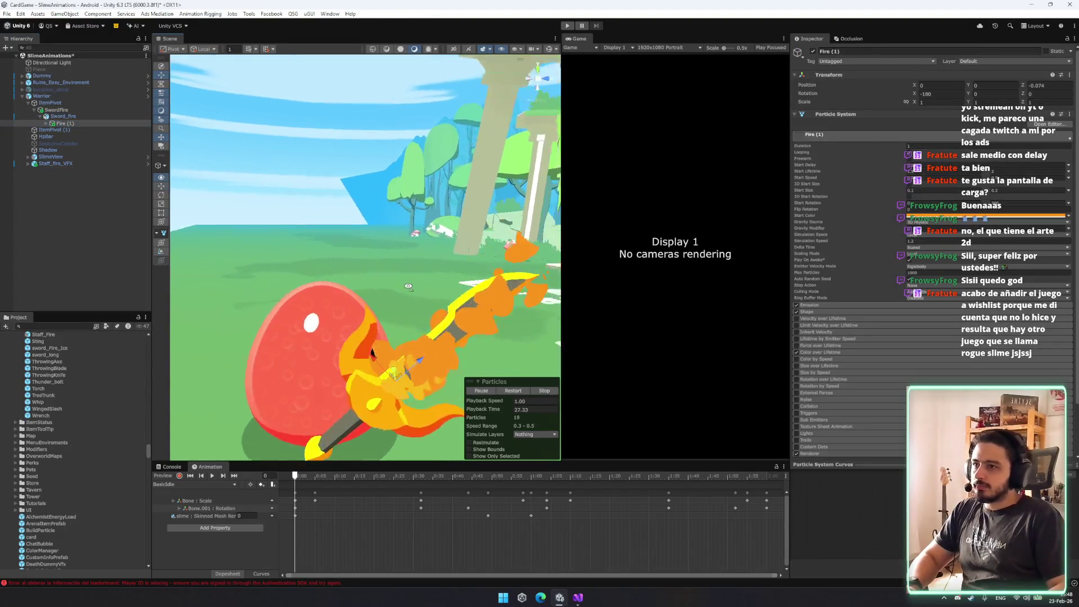
scroll(420, 292, down, 5)
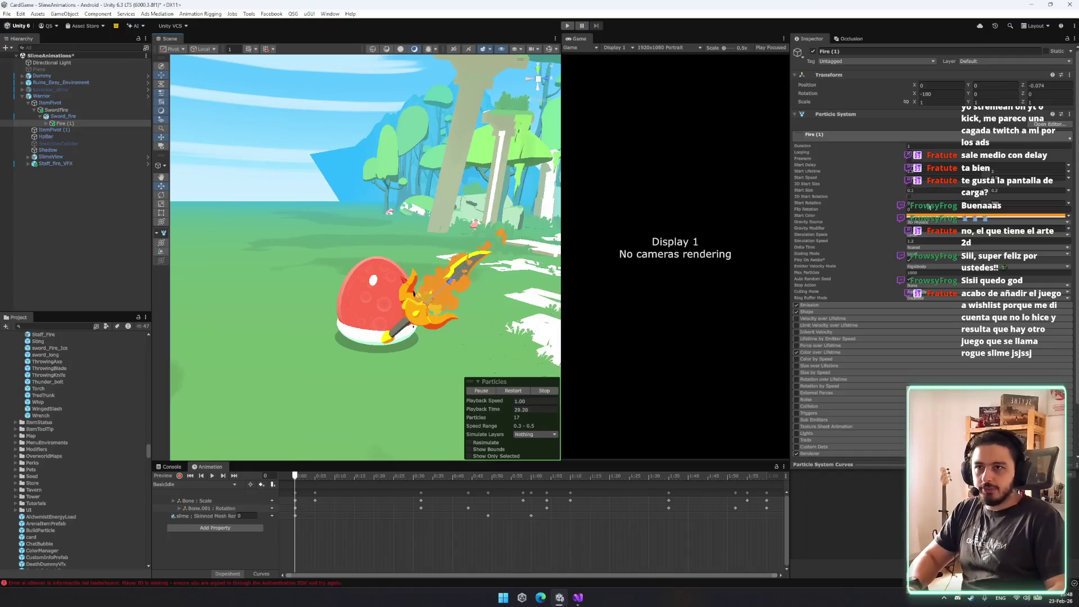
Adjust the fire particles' Gravity Modifier and review the Gravity Source options.
click(895, 229)
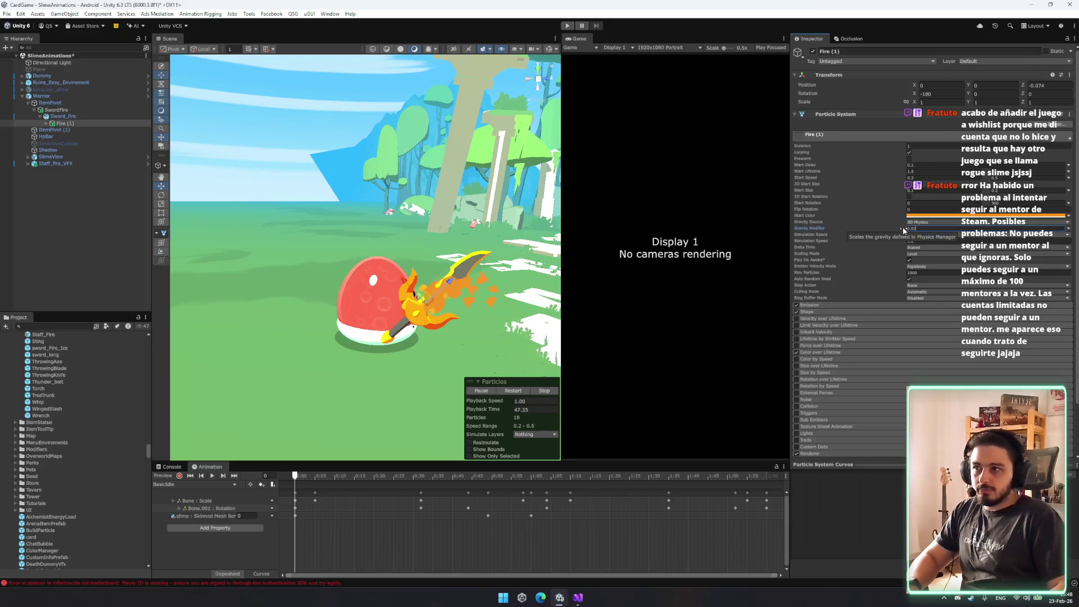
click(937, 223)
right_click(479, 275)
key(Escape)
scroll(483, 259, up, 5)
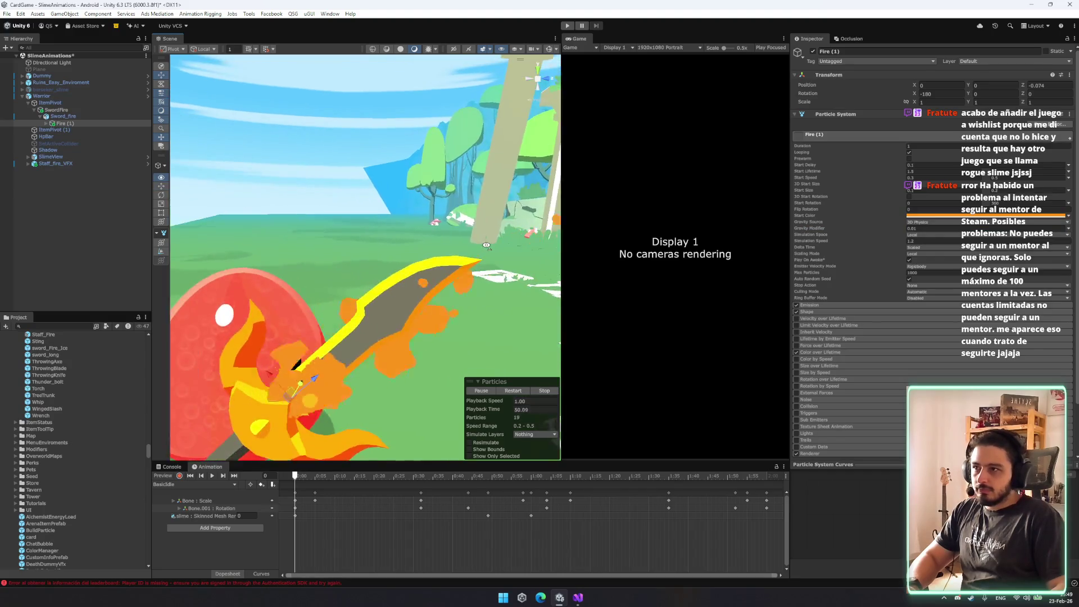
scroll(486, 245, down, 5)
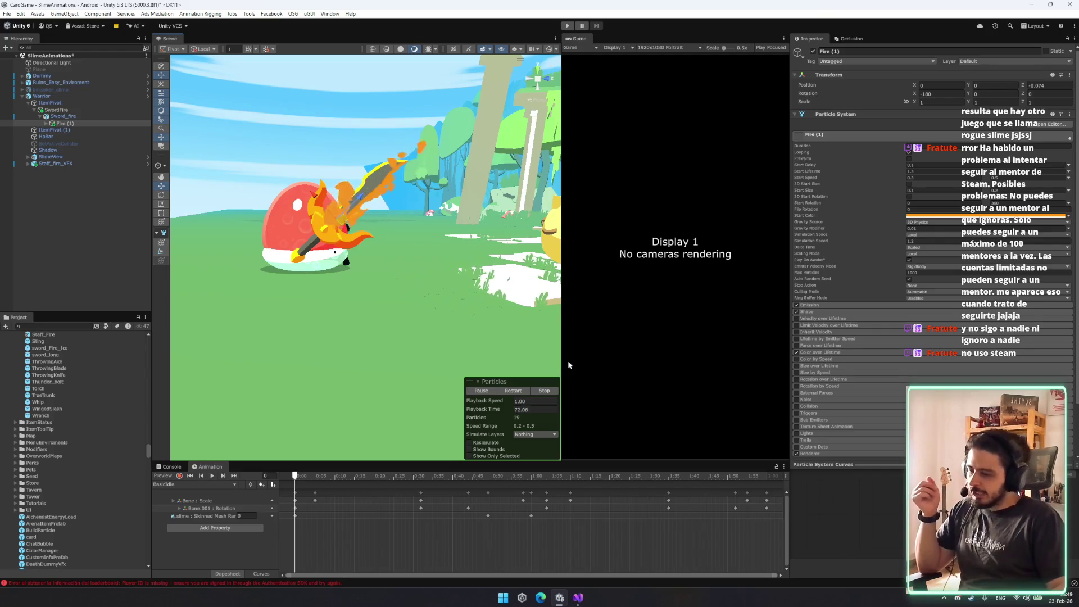
scroll(430, 293, up, 5)
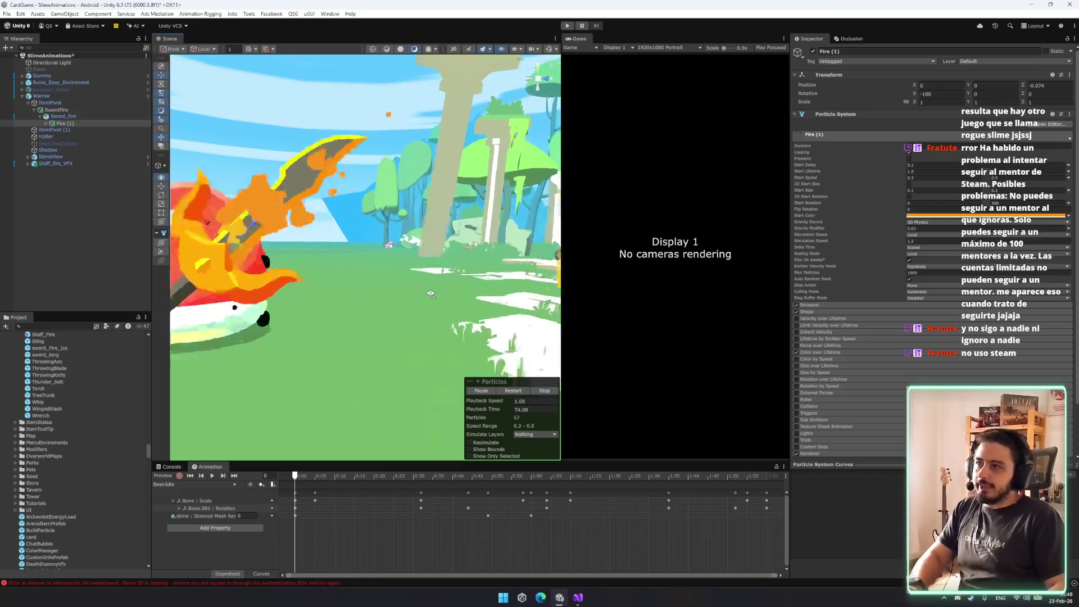
scroll(431, 293, down, 5)
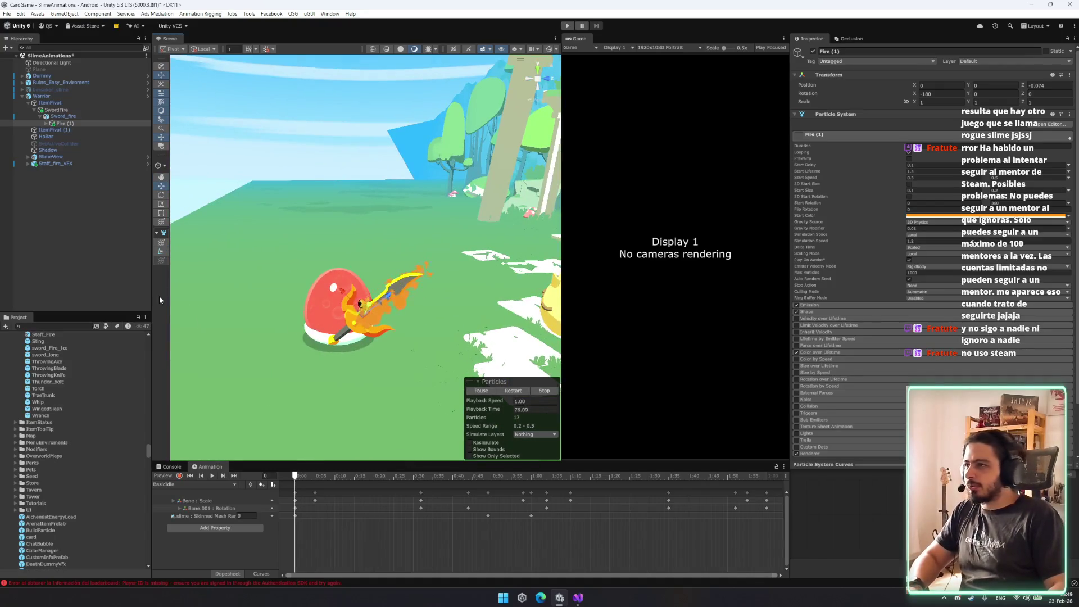
click(62, 116)
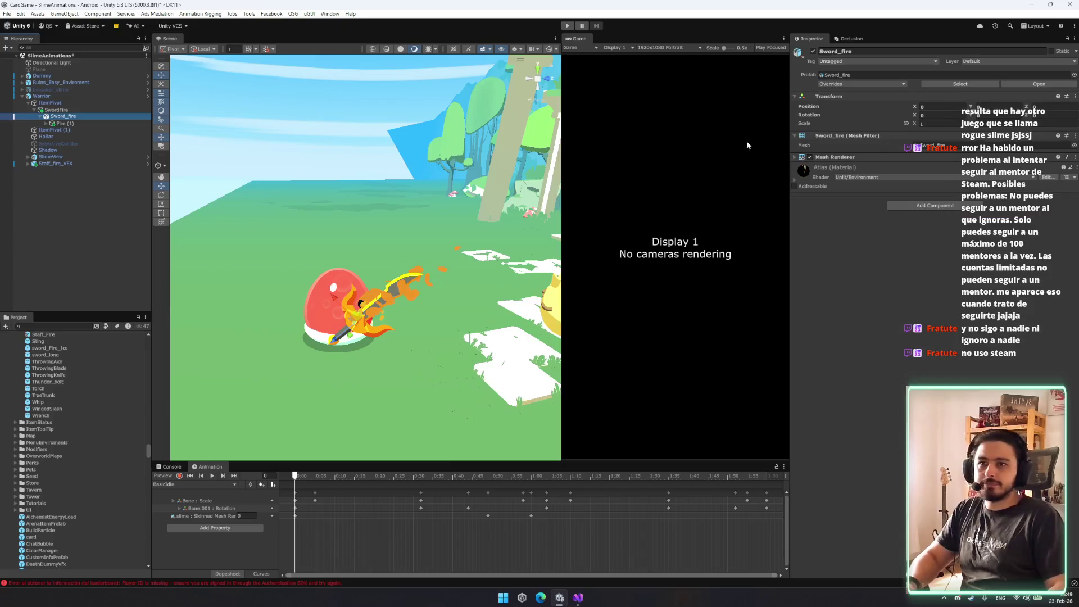
key(Up)
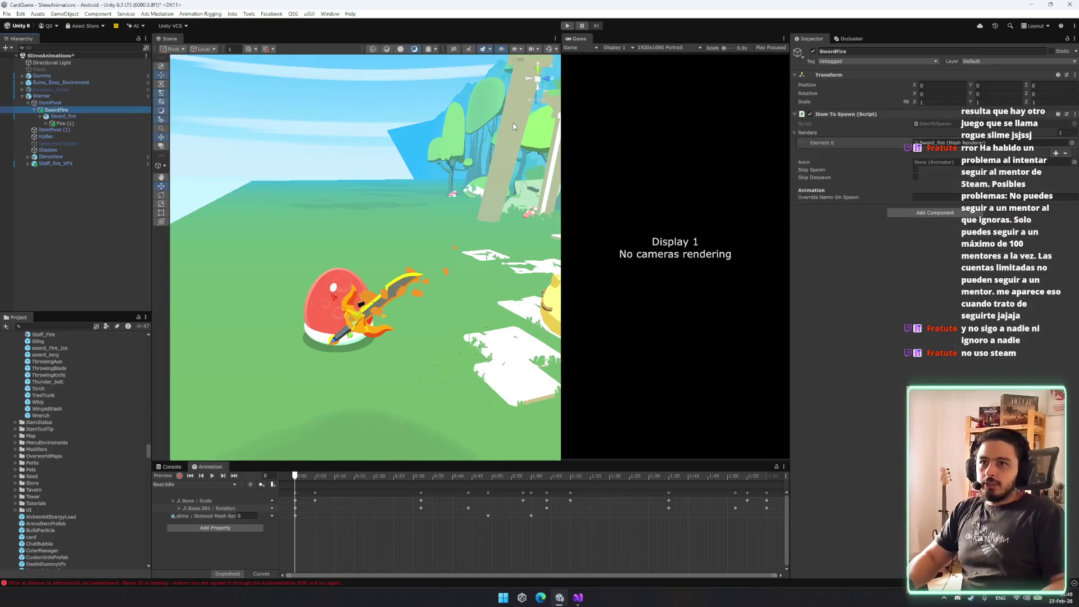
key(Down)
key(Left)
key(Down)
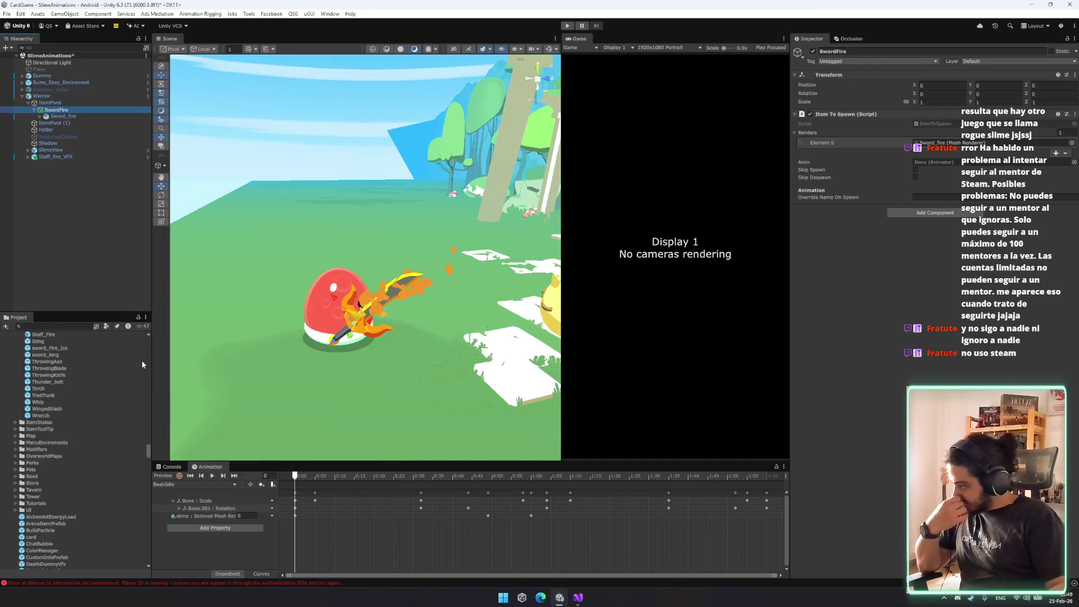
click(963, 597)
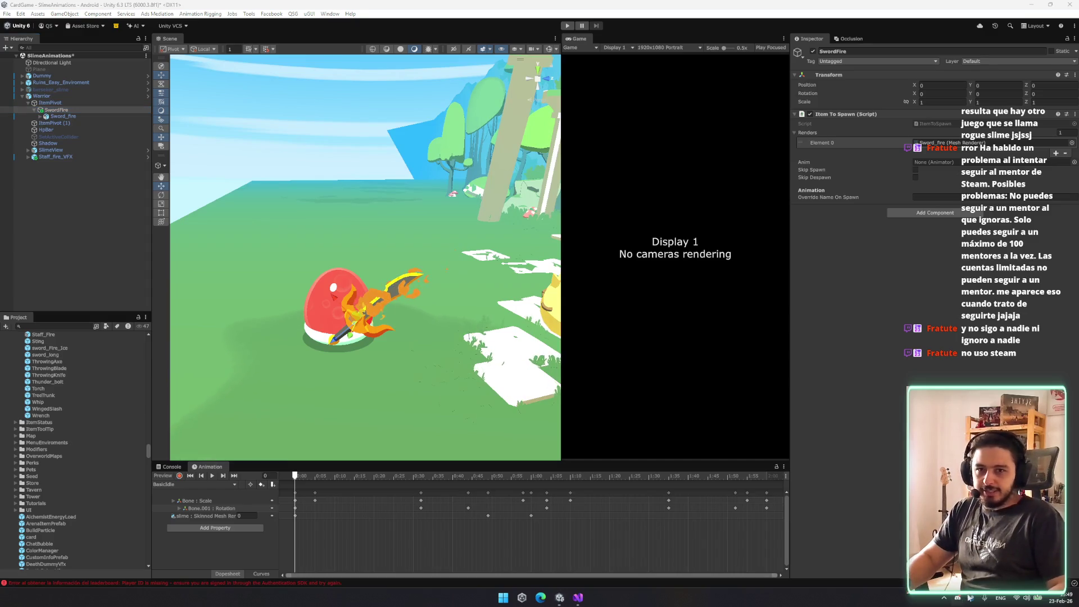
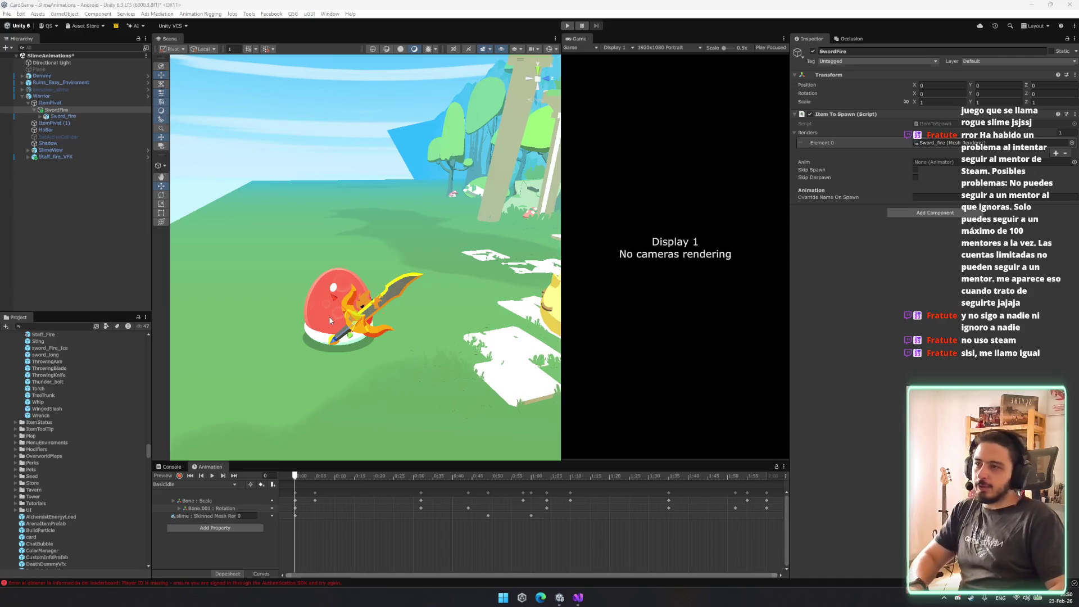
Inspect the SwordFire prefab's sword model and flame particles, then the Warrior character's components.
click(69, 116)
key(Right)
key(Down)
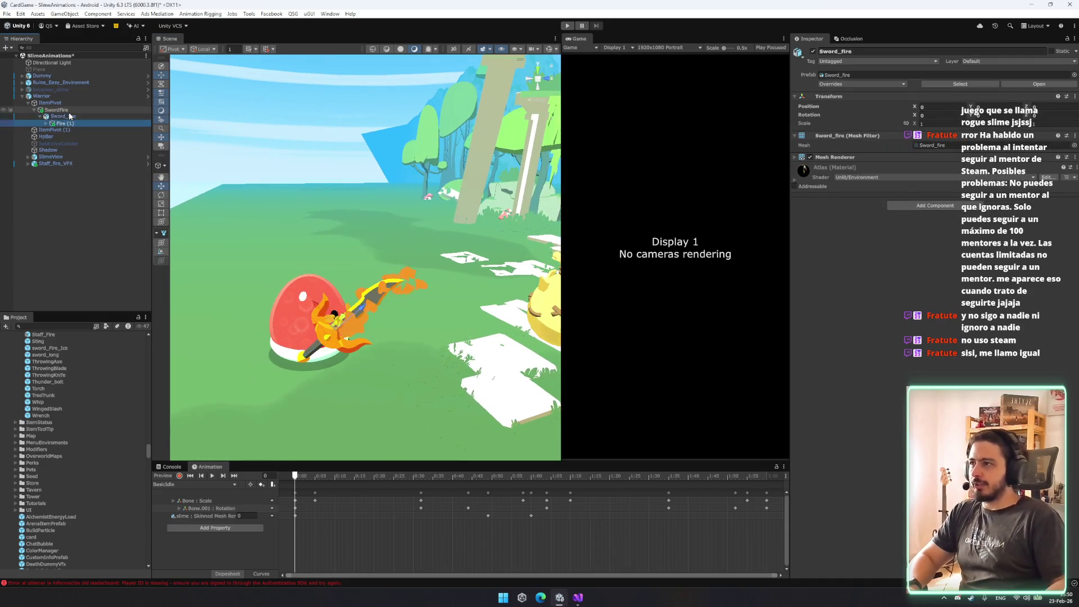
key(Left)
key(Left)
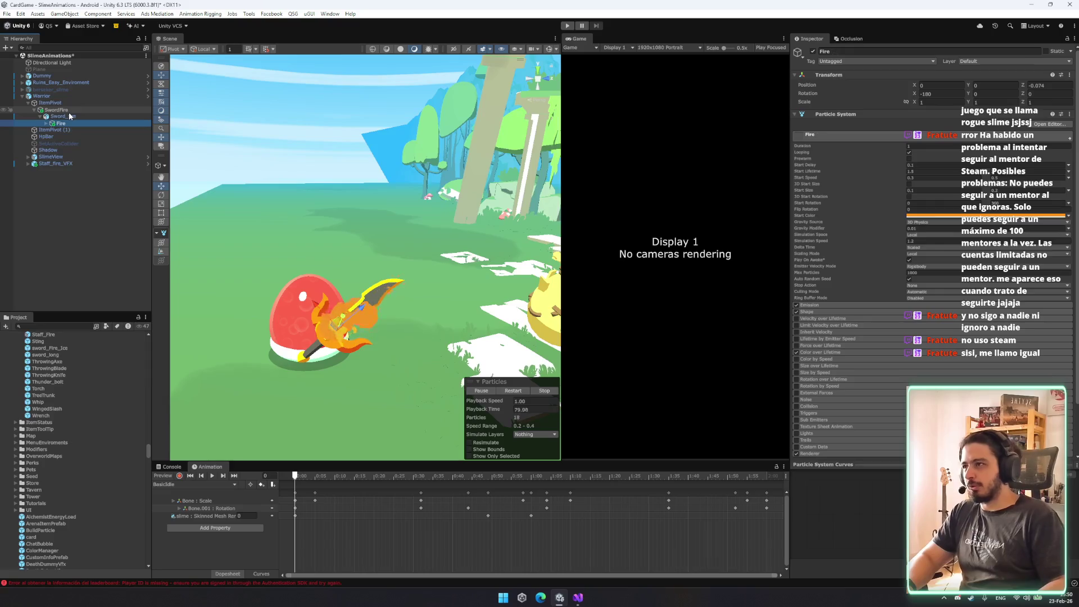
key(Up)
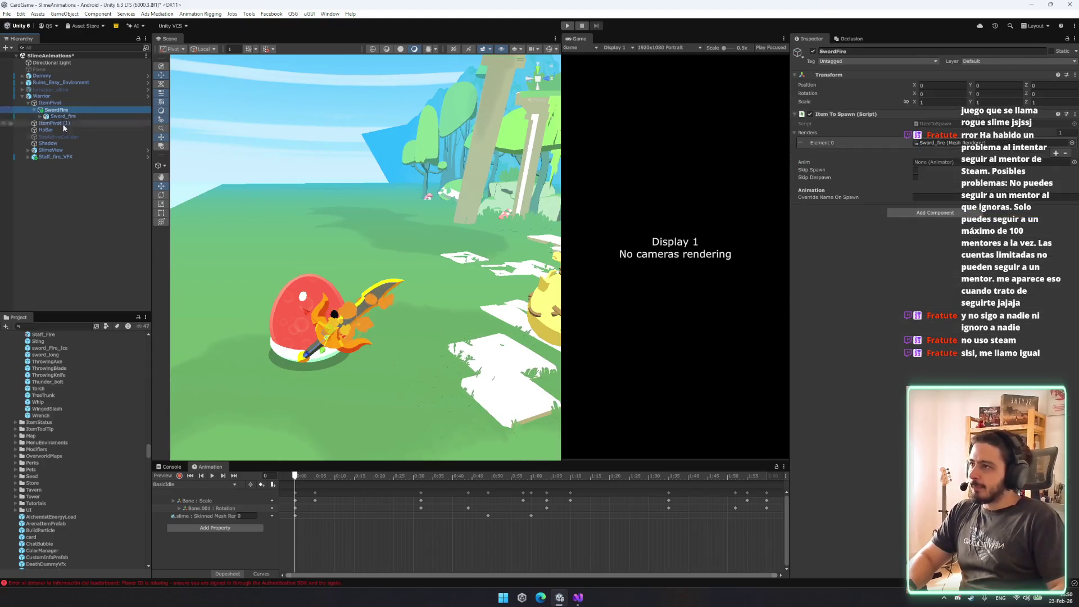
scroll(78, 359, up, 10)
scroll(74, 407, up, 2)
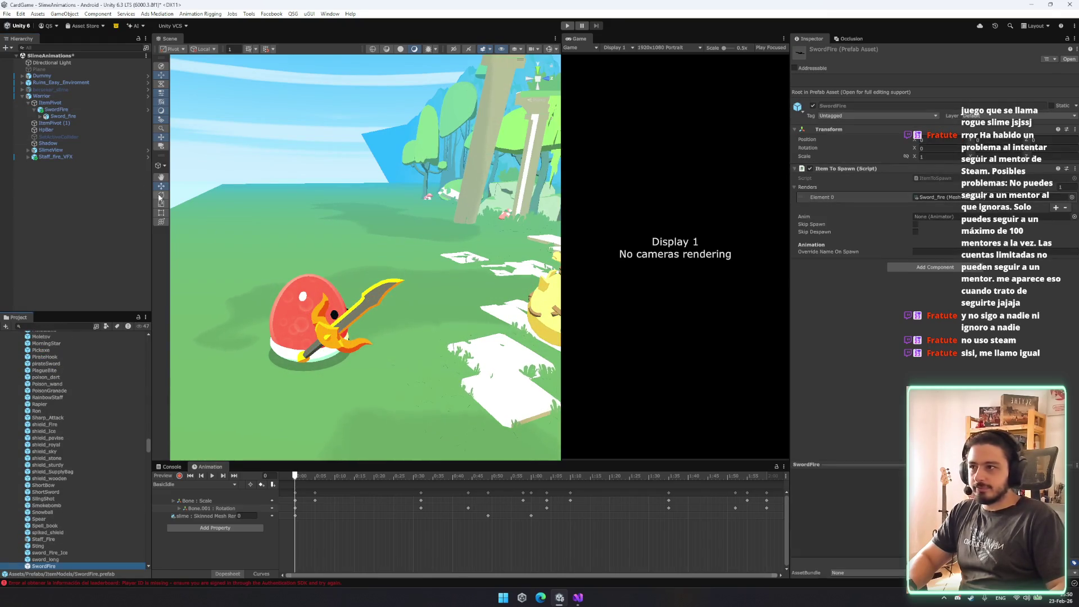
click(279, 346)
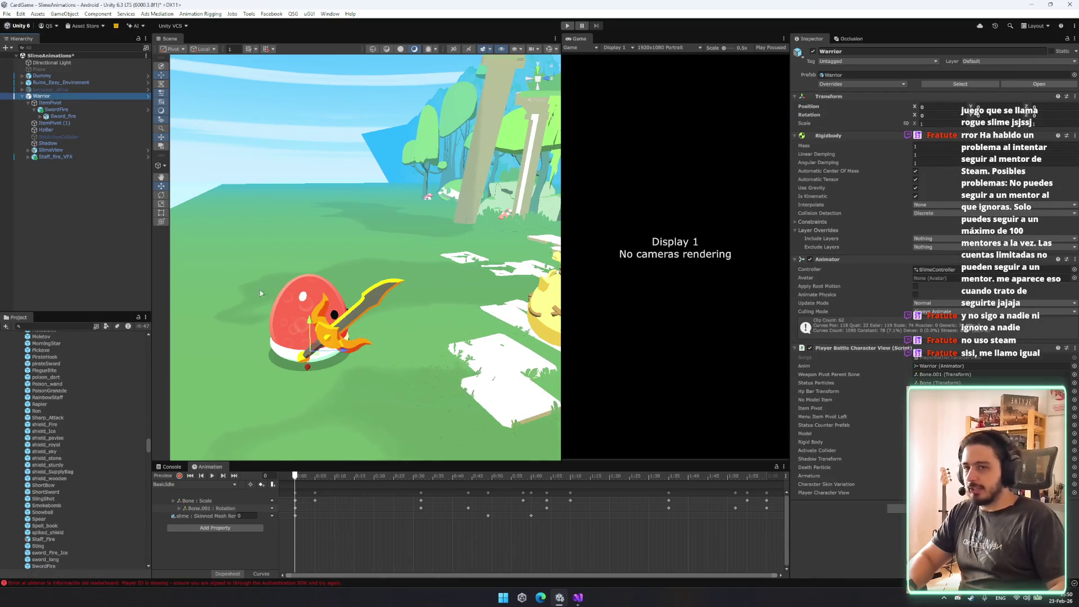
scroll(112, 479, down, 5)
drag(144, 453, 144, 473)
Step through the item assets and open the FireSword item.
click(61, 371)
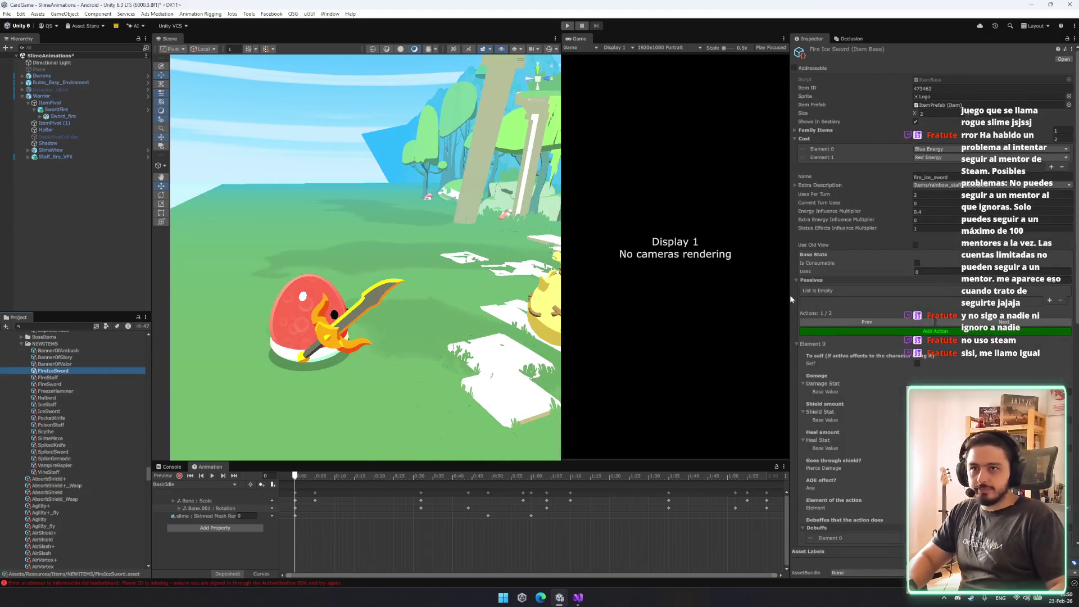
key(Down)
key(Down)
key(Down)
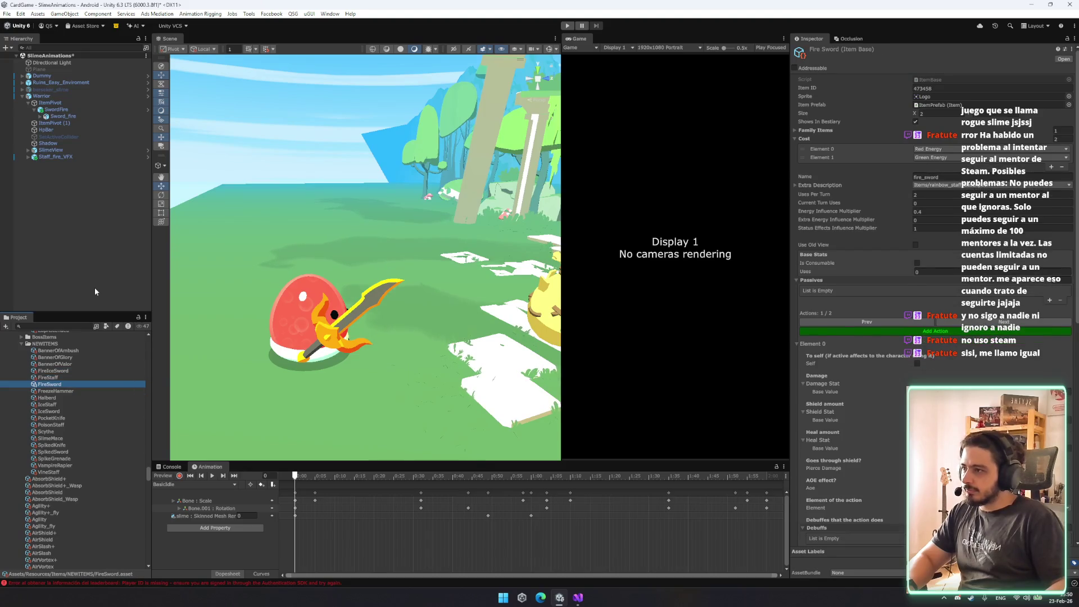
key(Down)
key(Up)
key(Up)
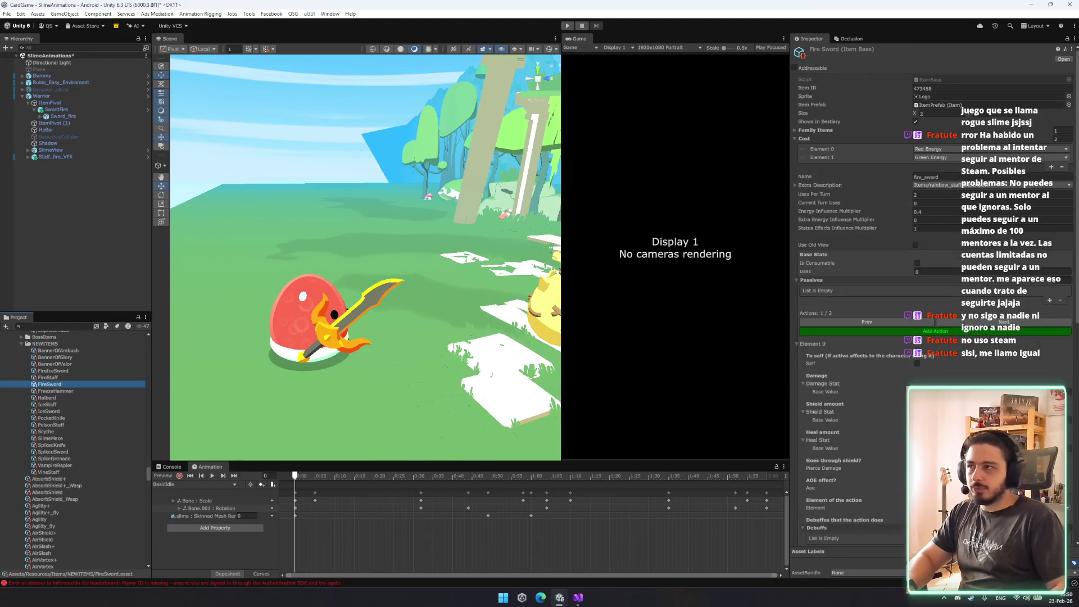
scroll(849, 281, down, 10)
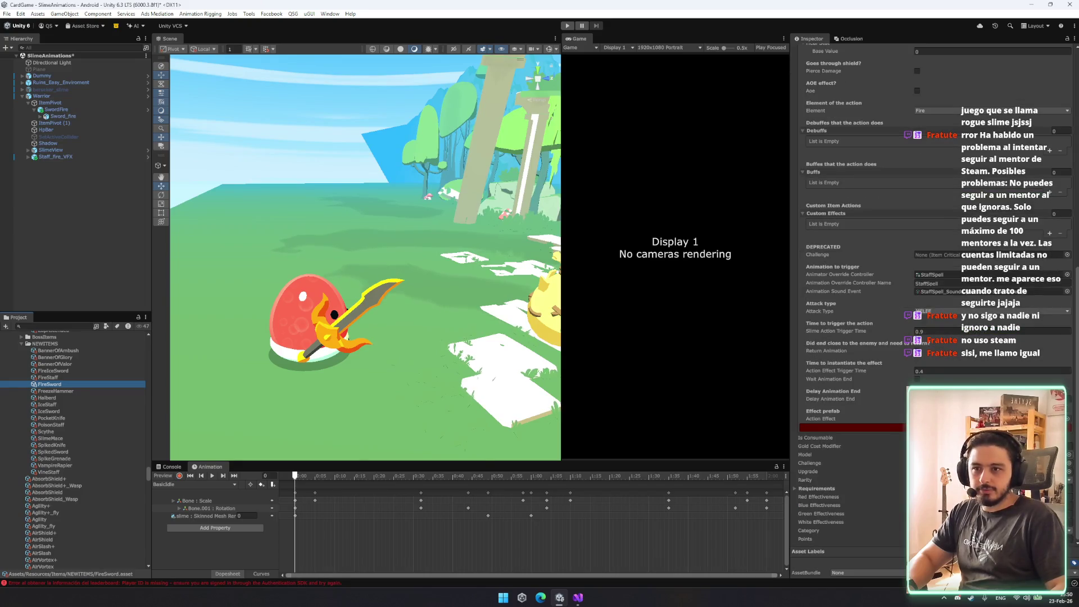
scroll(1068, 364, up, 2)
Set the first action's Animator Override Controller to DaggerSlashForward, replacing SlashForward.
click(1067, 365)
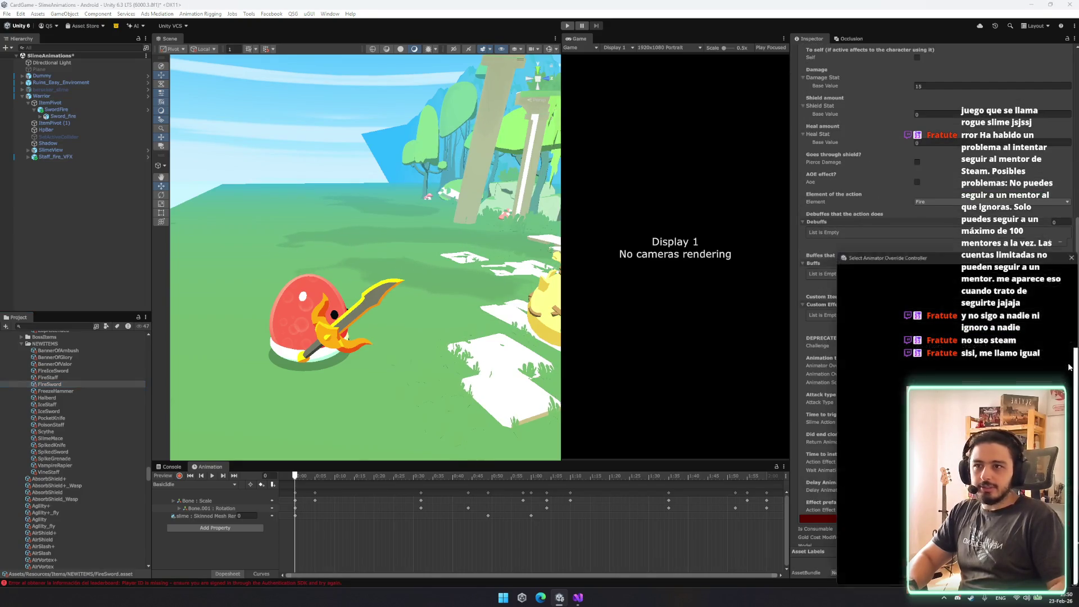
text(slashf)
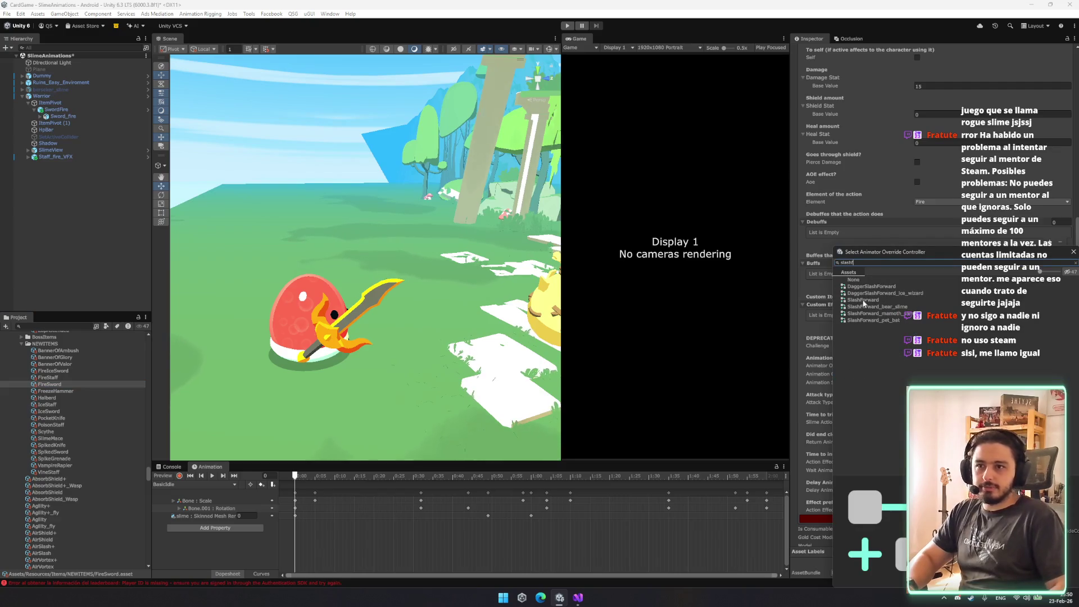
double_click(879, 300)
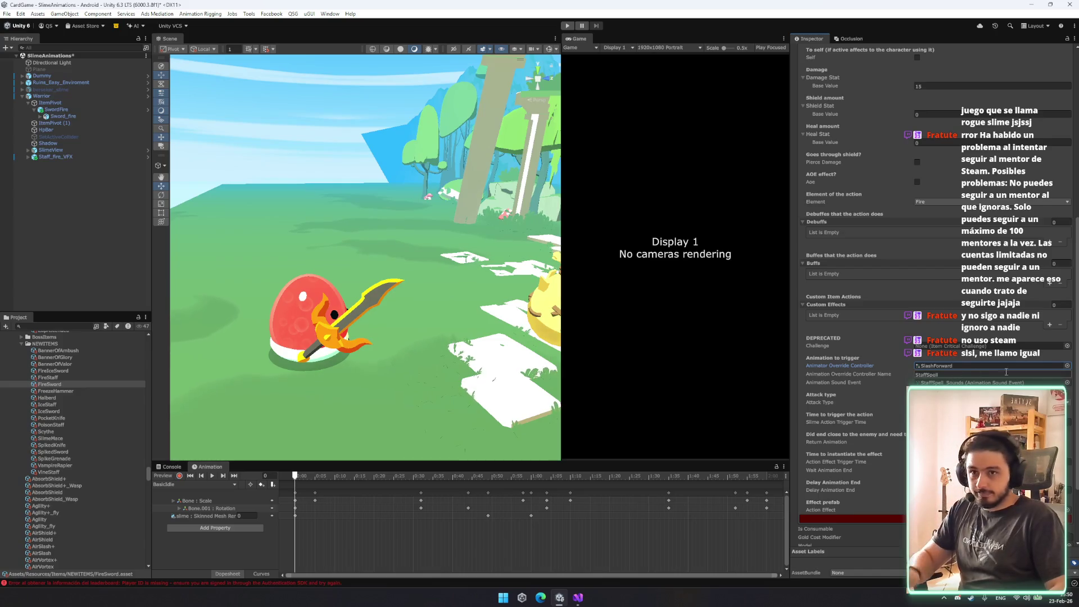
click(1067, 366)
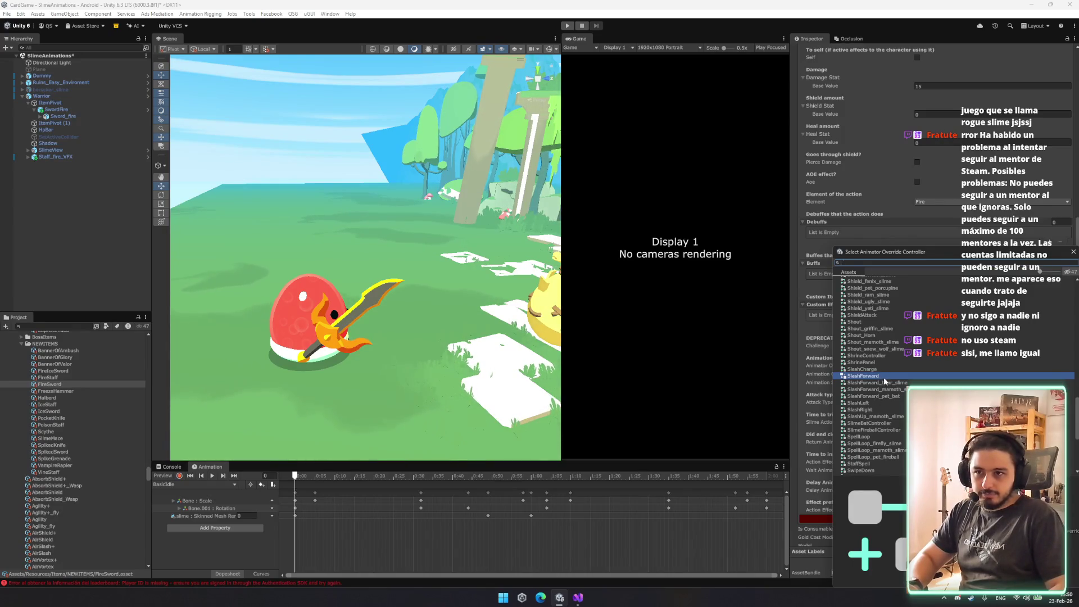
text(dagg)
double_click(888, 305)
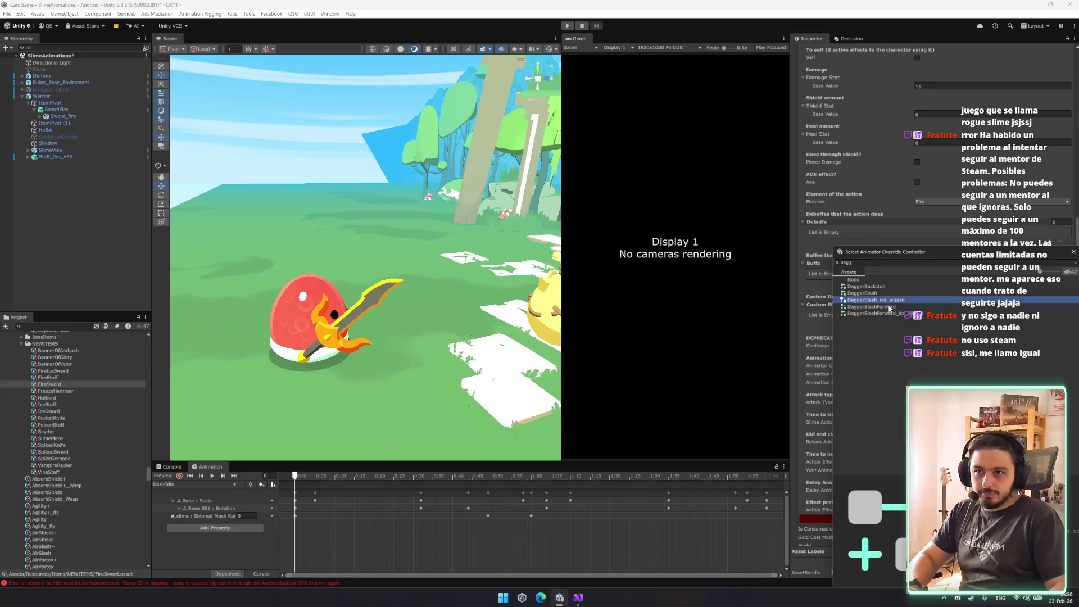
Enter 'dagger' as the action's override controller name.
click(973, 374)
text(da)
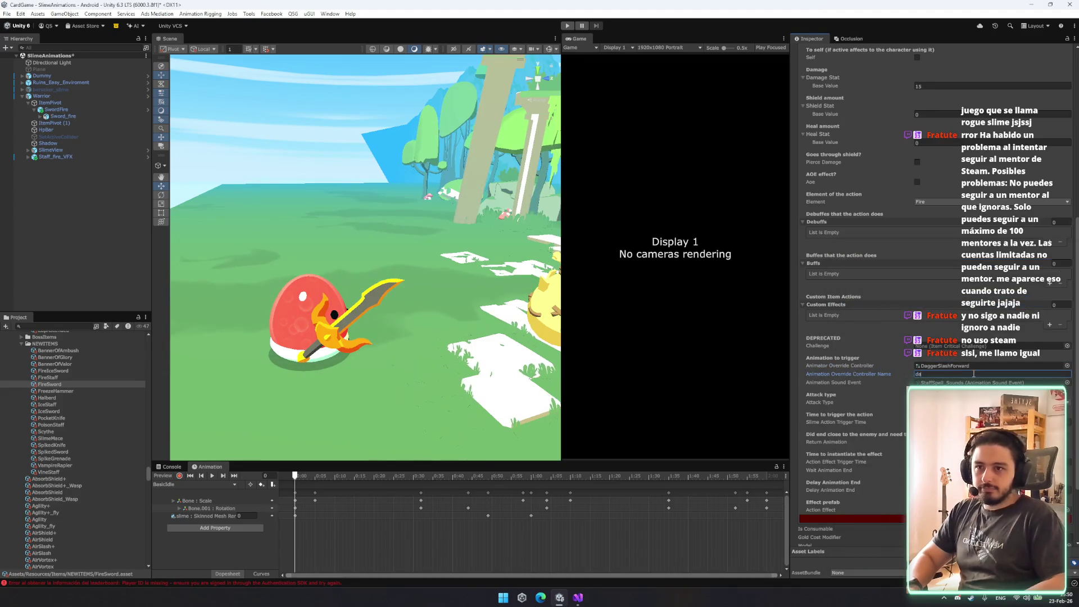
text(ggerSlashForward)
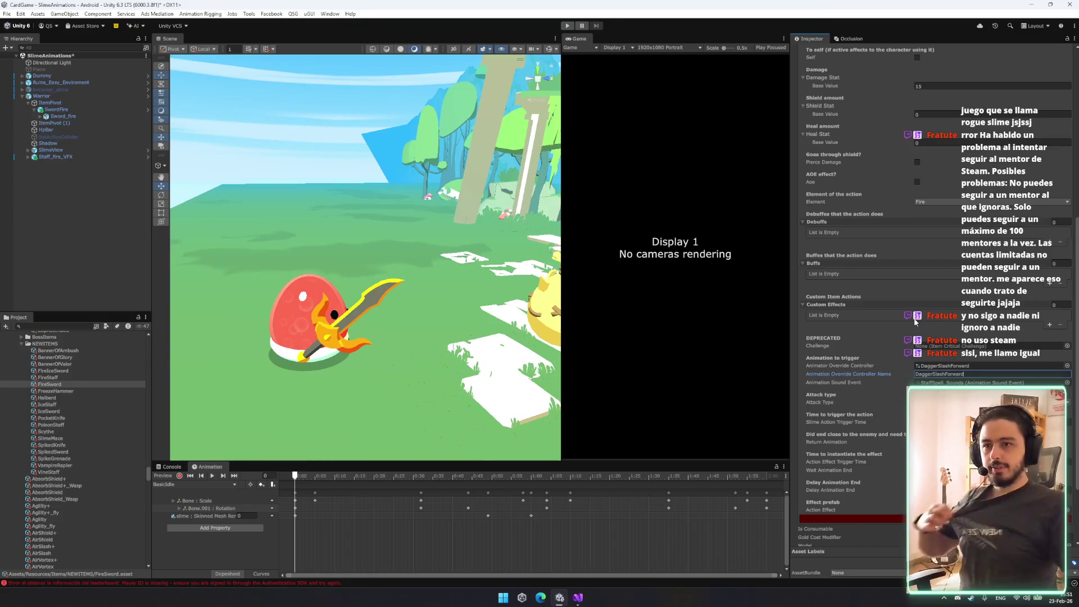
scroll(948, 303, up, 4)
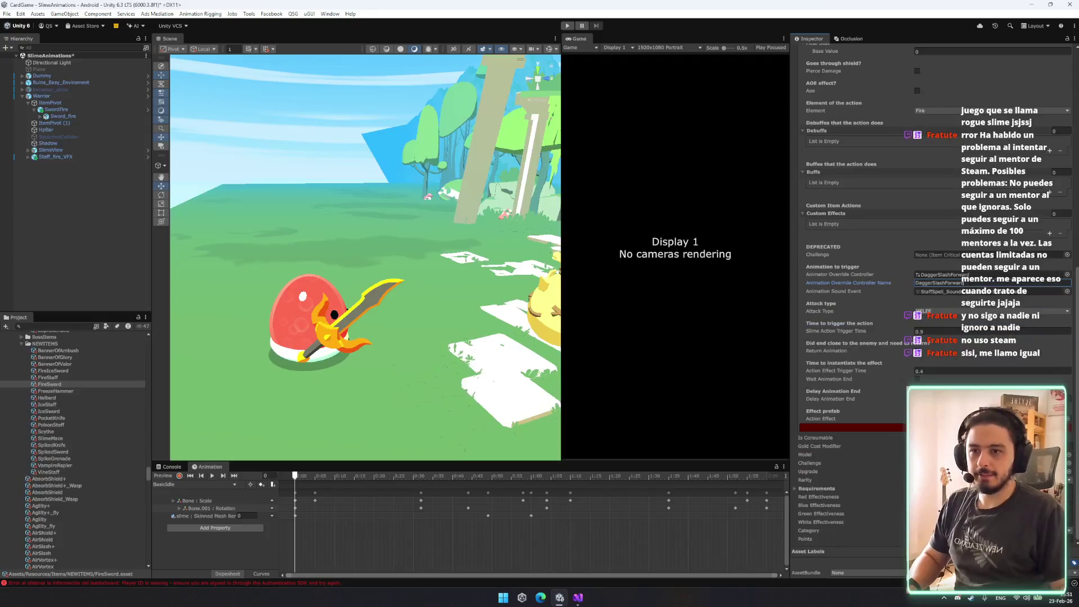
scroll(949, 304, down, 1)
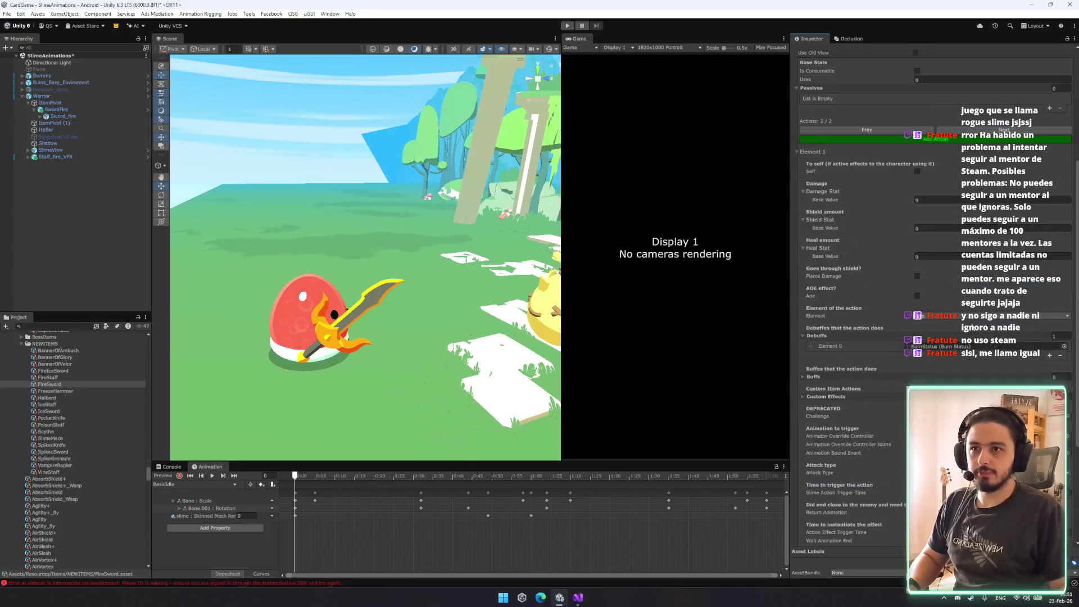
On the second (burn) action, set the override controller to SlashRight.
click(1004, 83)
click(1067, 390)
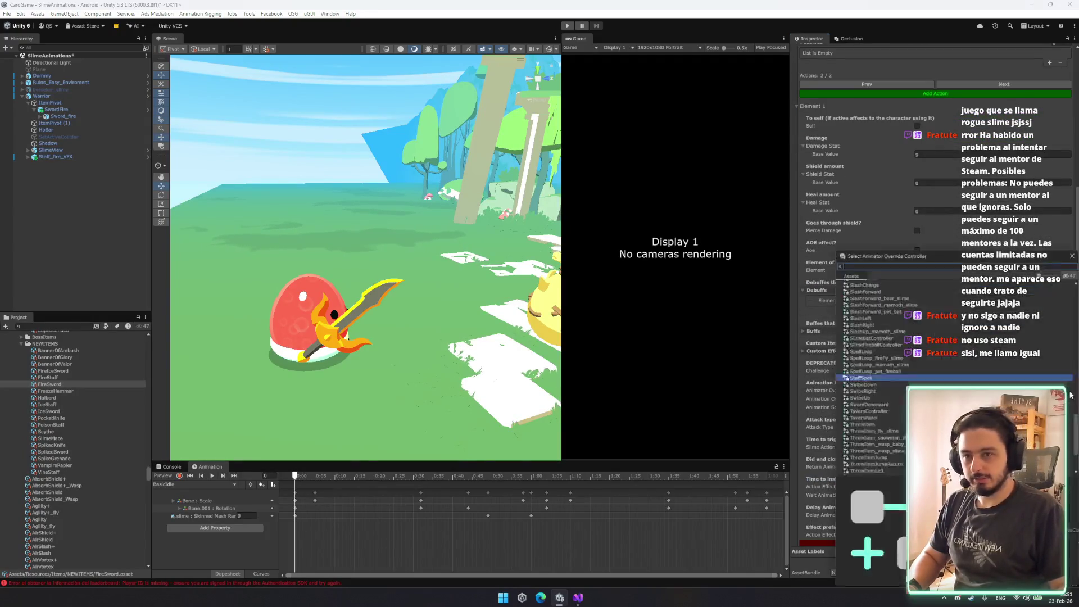
text(slashr)
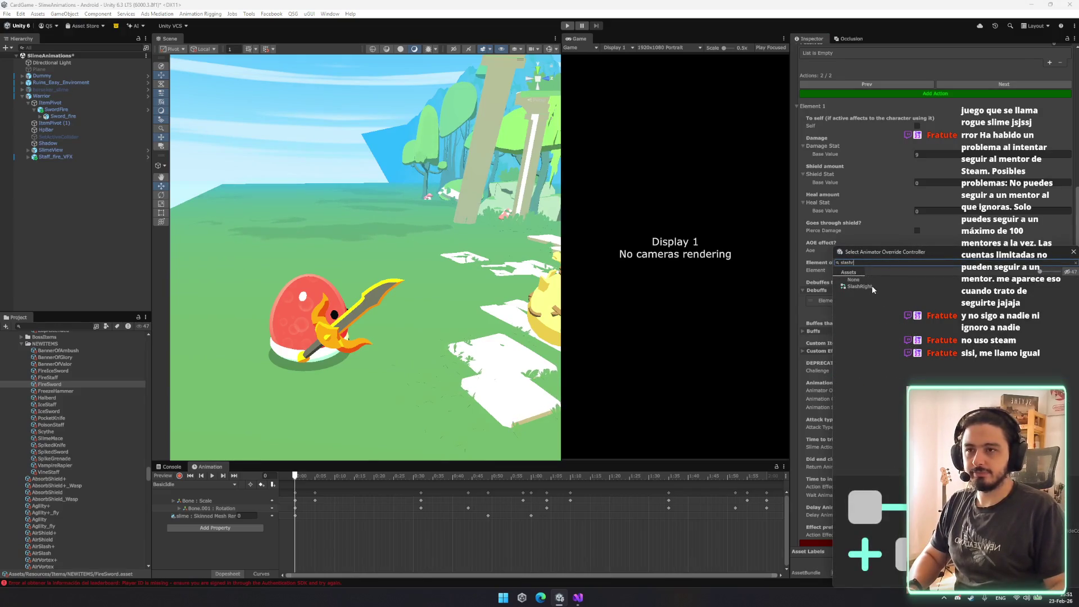
double_click(871, 286)
Assign SlashRight_Sounds as the burn action's sound event.
click(988, 399)
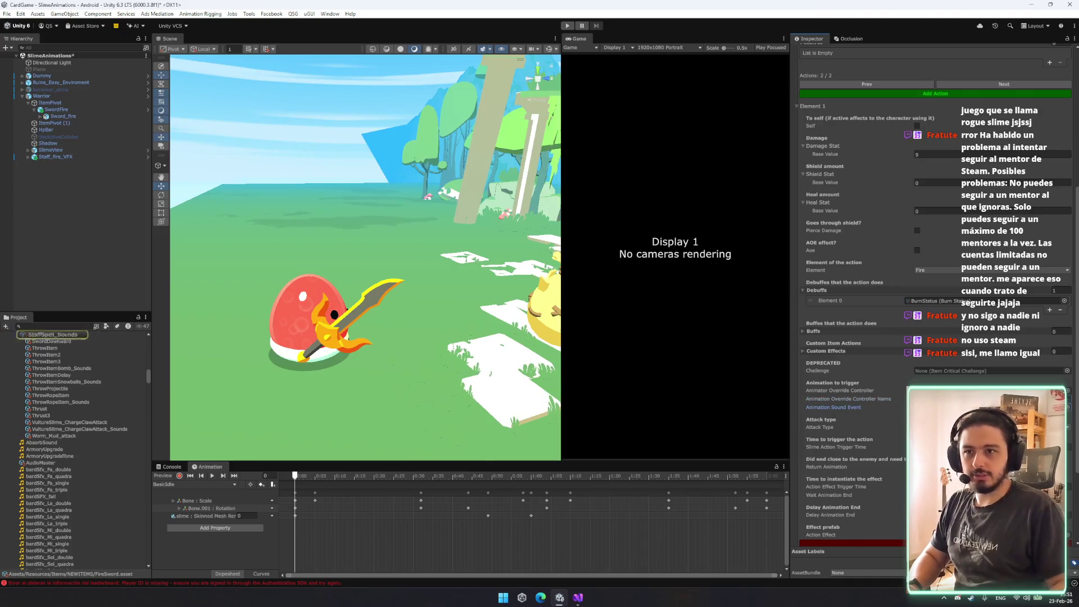
click(1067, 408)
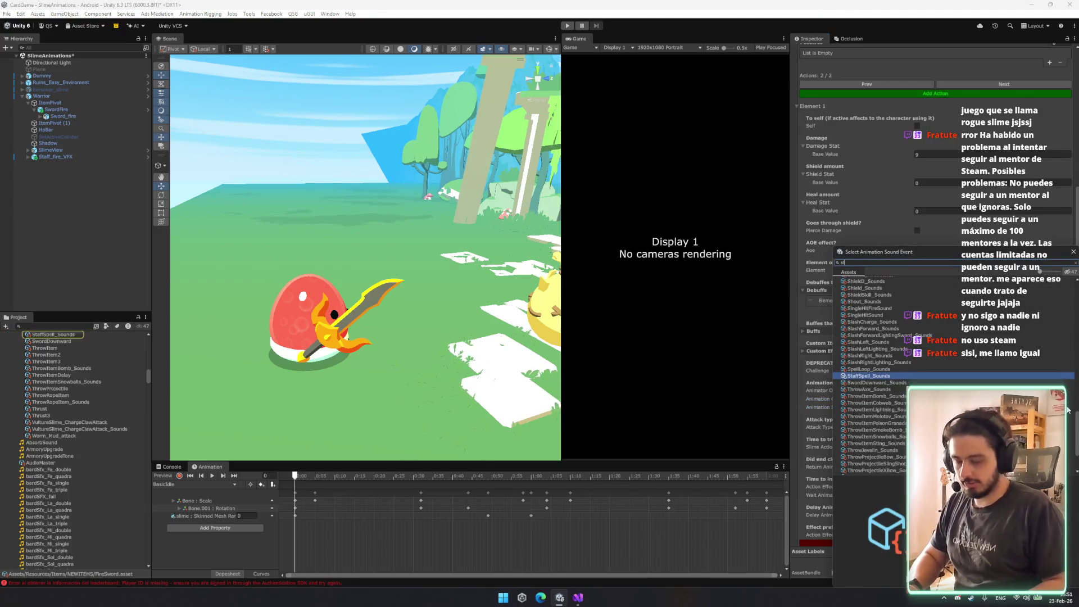
text(lashr)
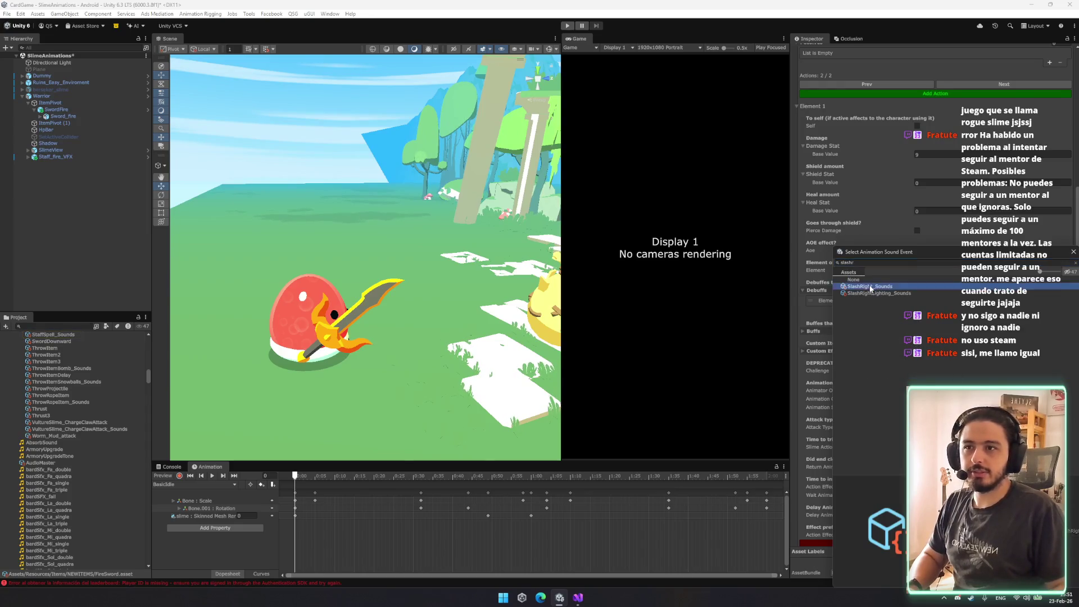
double_click(869, 287)
Give the first action a slash sound event.
scroll(933, 246, down, 3)
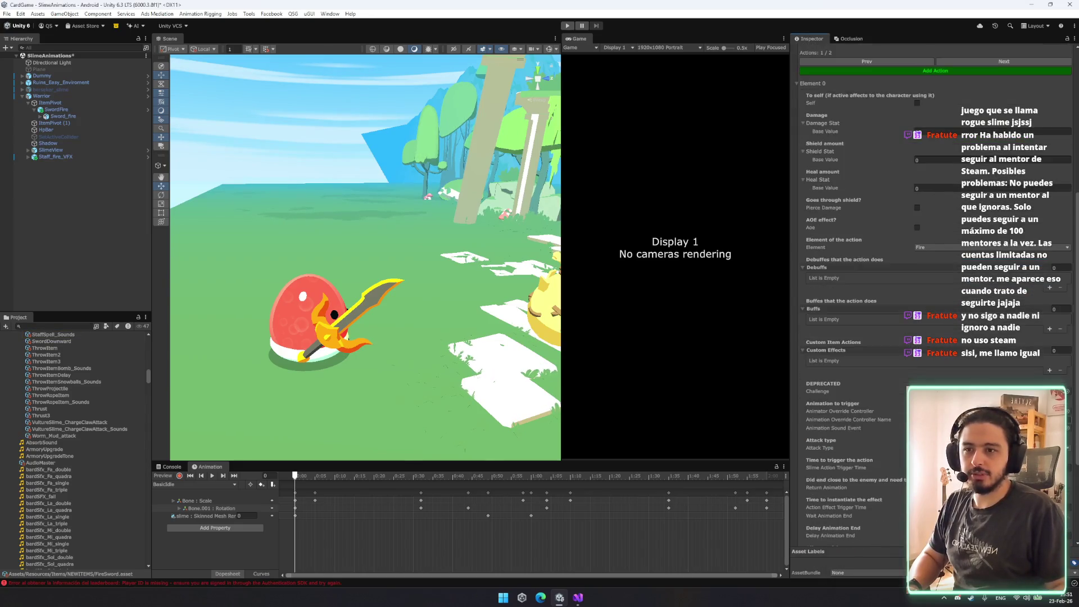
click(1069, 428)
text(slash)
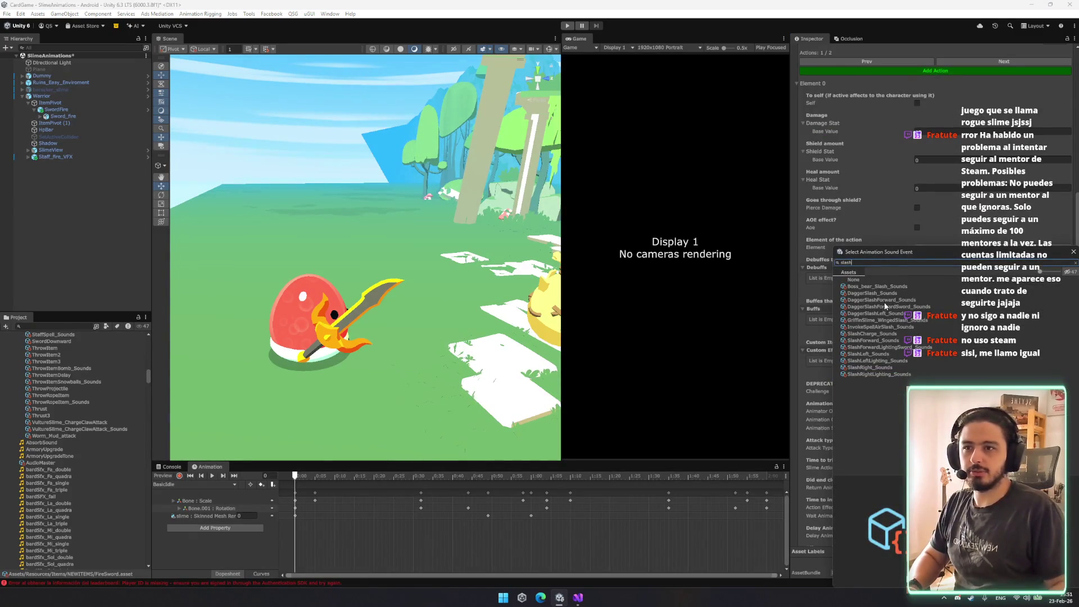
double_click(937, 306)
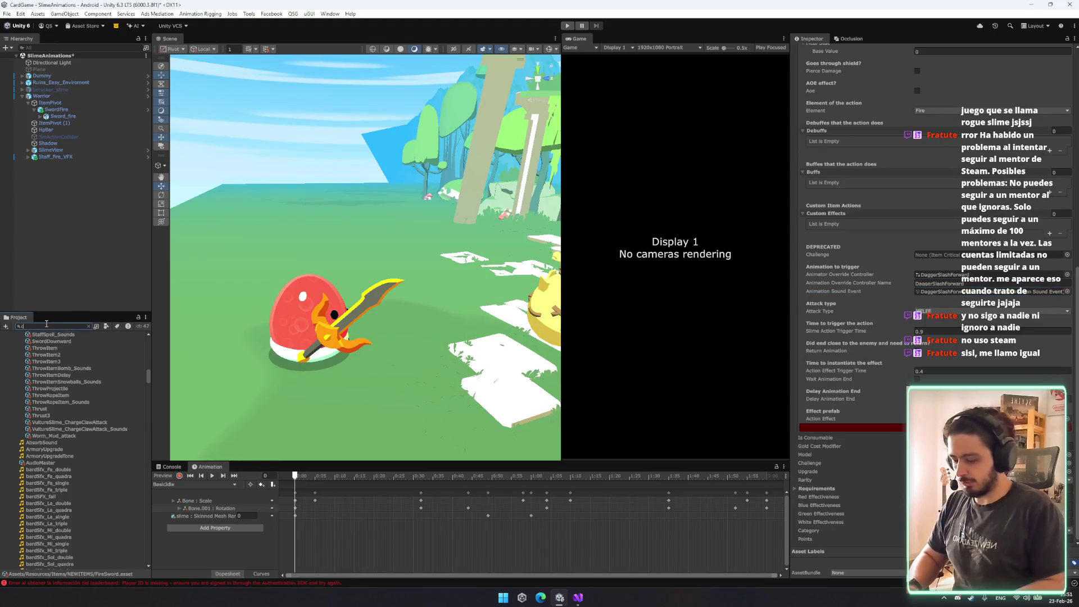
Search the project for 'curveds' and open the CurvedSword item.
text(curves)
key(BackSpace)
text(ds)
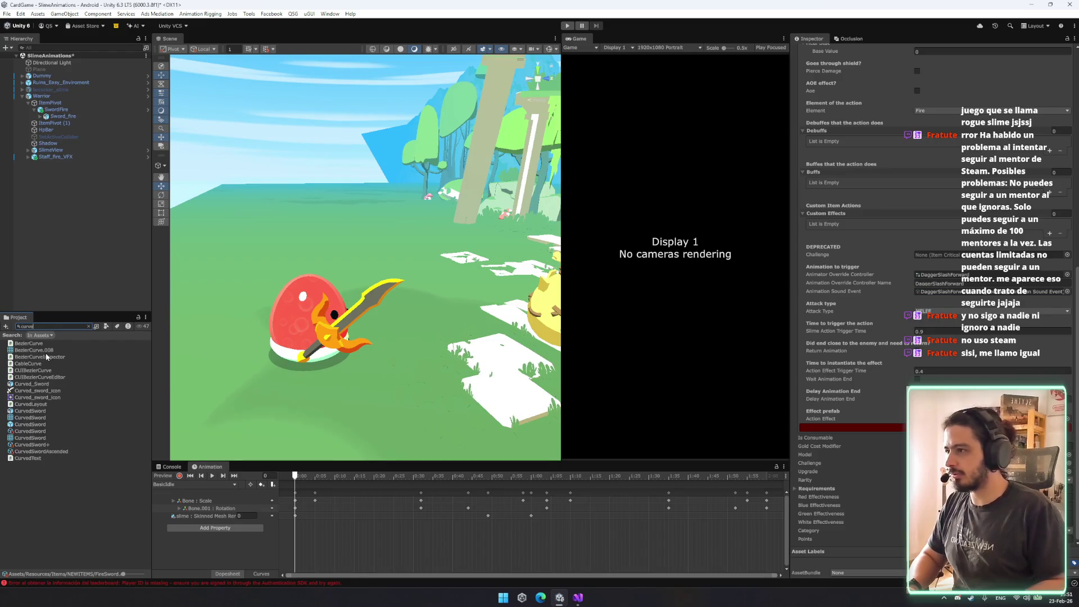
click(45, 370)
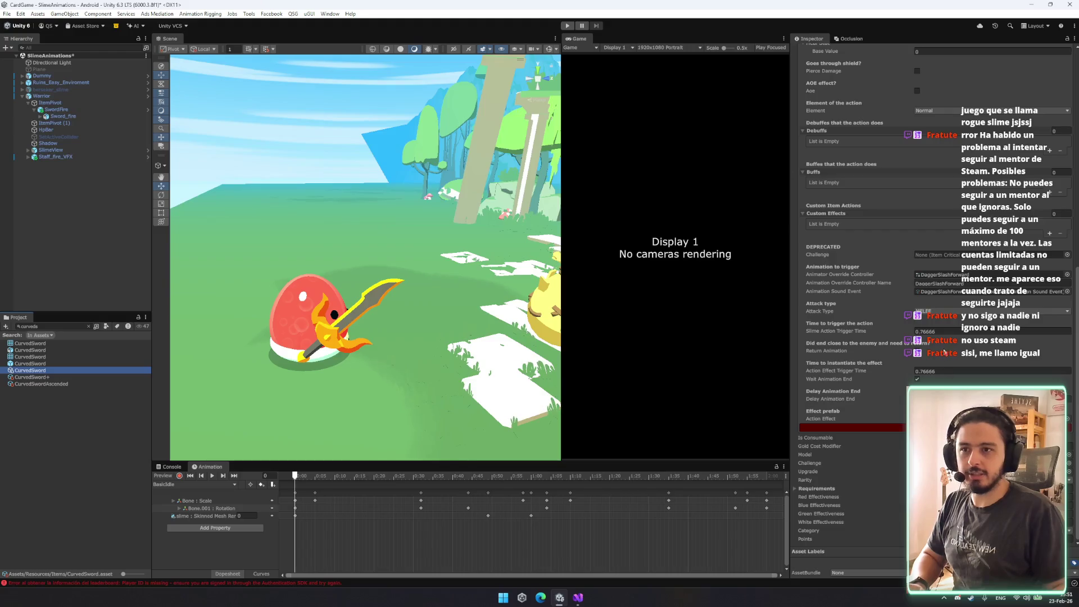
scroll(913, 179, up, 8)
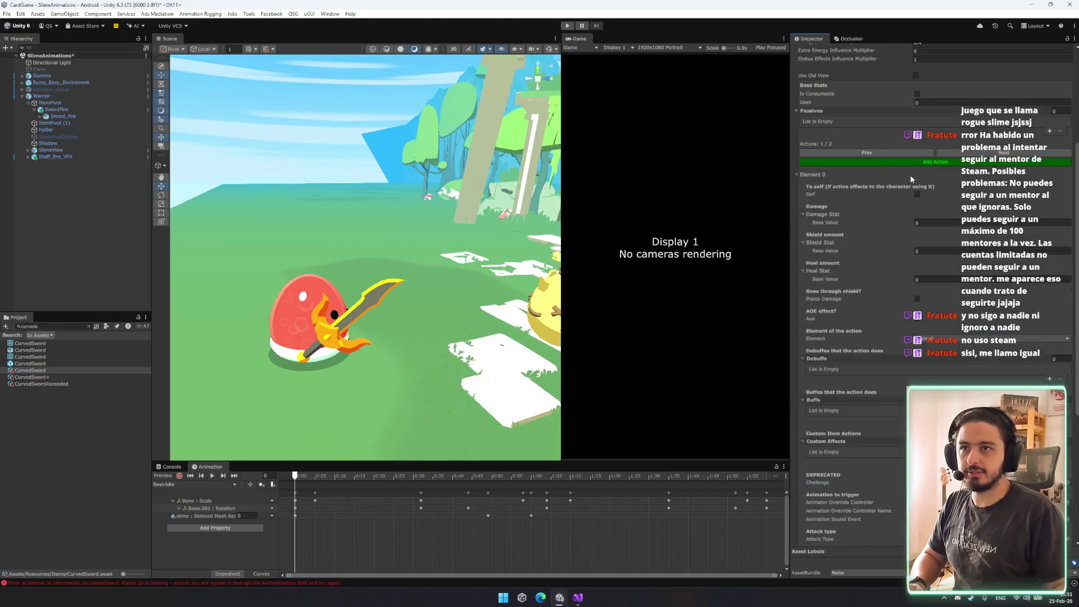
Set CurvedSword's second-action slime trigger time to 0.4, then search 'fires' and open FireSword.
click(1004, 153)
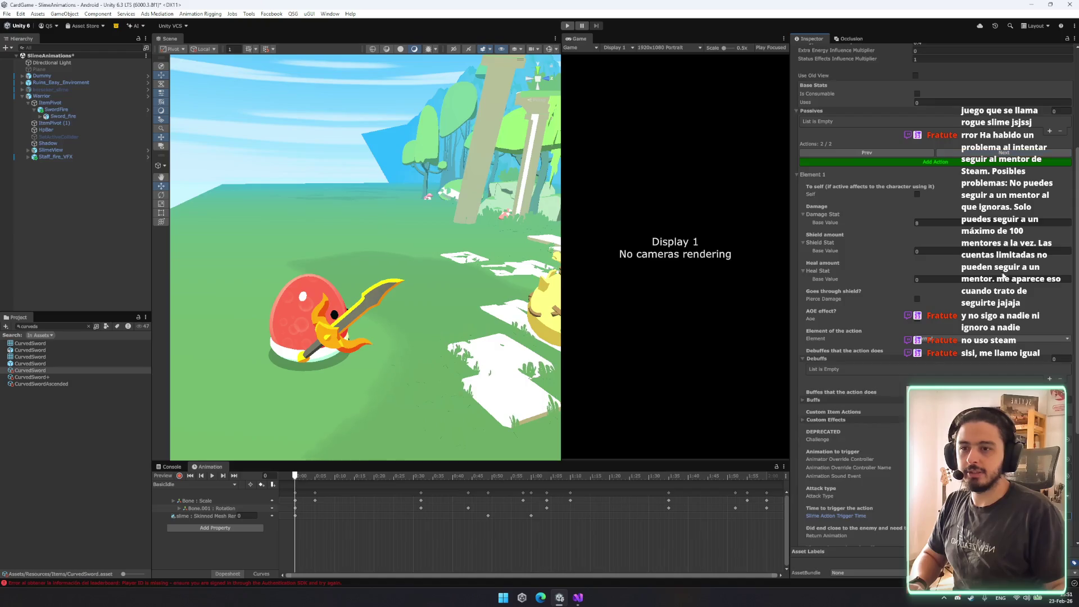
scroll(1004, 275, down, 5)
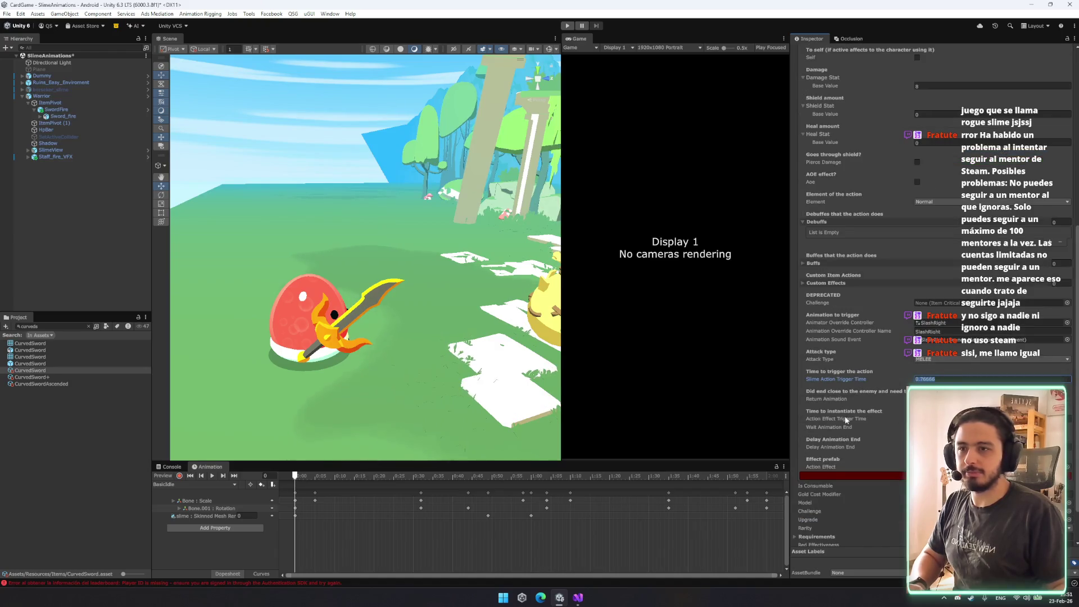
text(0.4)
click(52, 326)
text(fir)
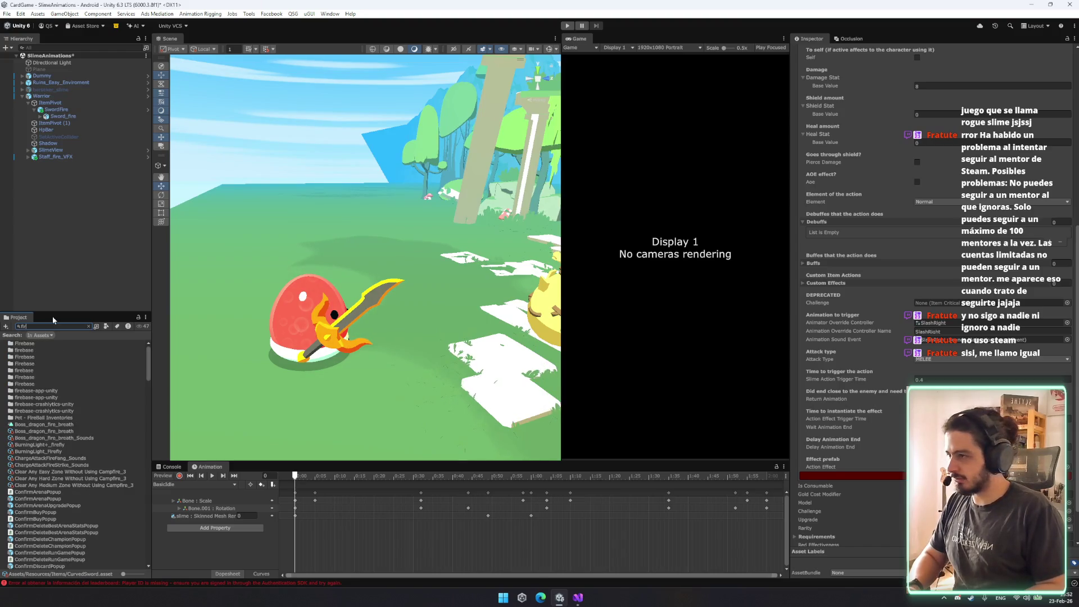
text(es)
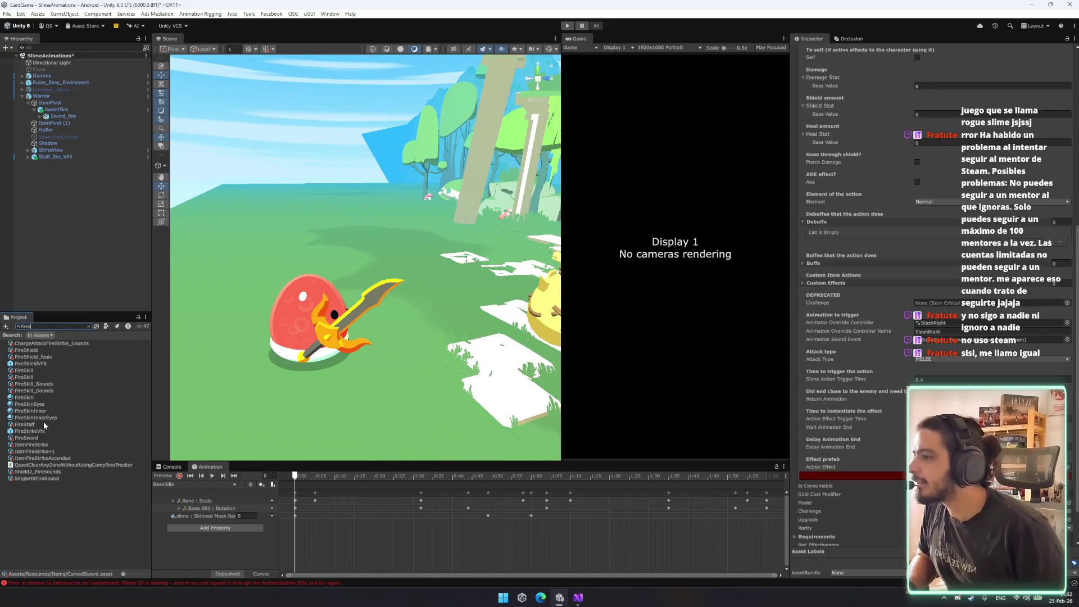
click(31, 438)
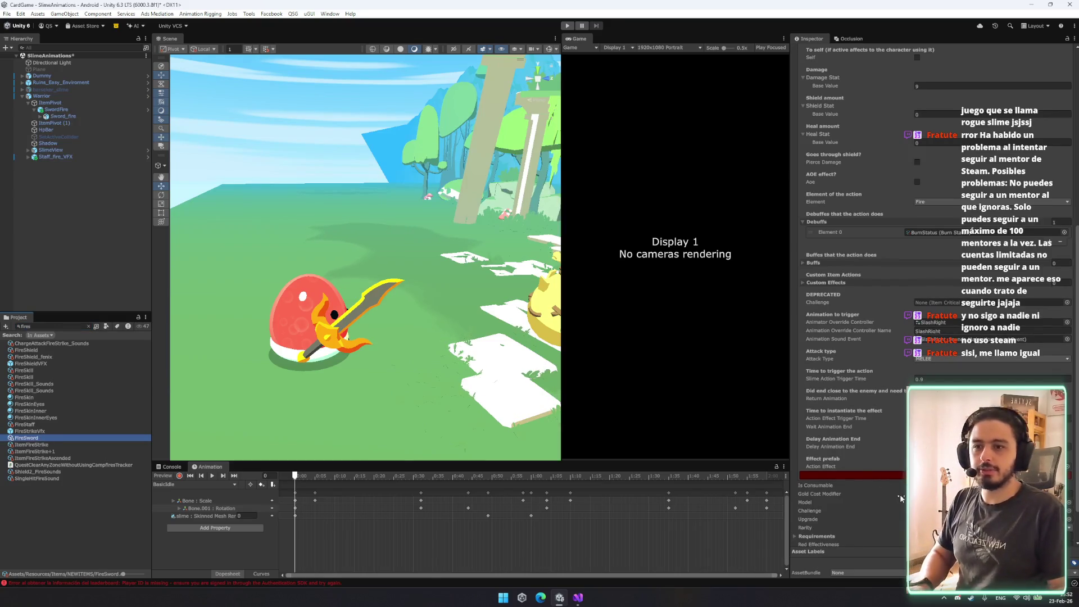
Paste 0.76666 as the FireSword action's slime action trigger time.
click(956, 379)
key(ctrl+v)
key(Return)
scroll(896, 153, up, 5)
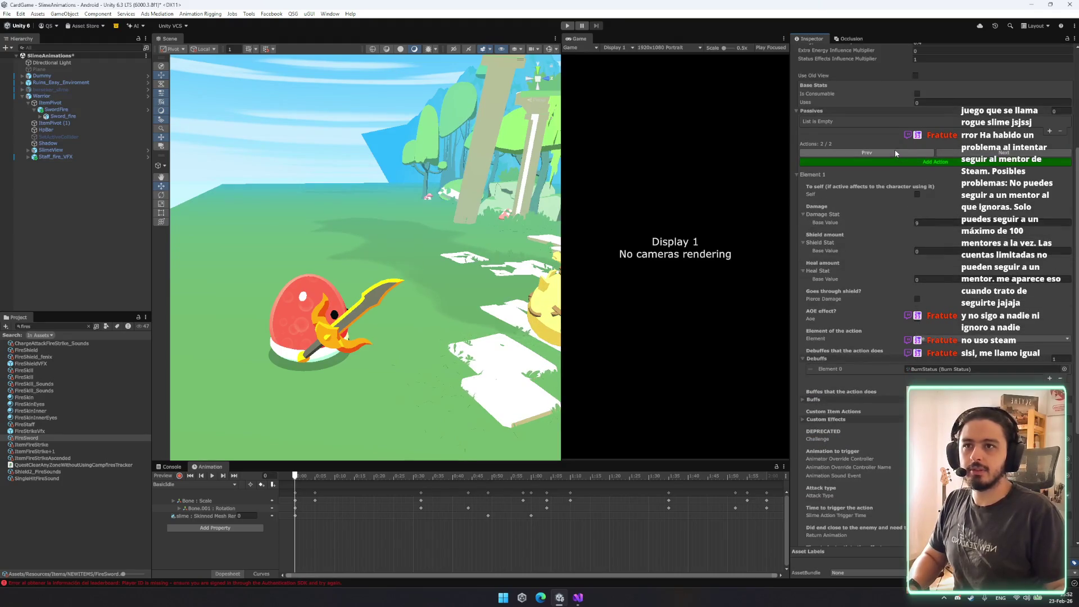
scroll(896, 153, down, 5)
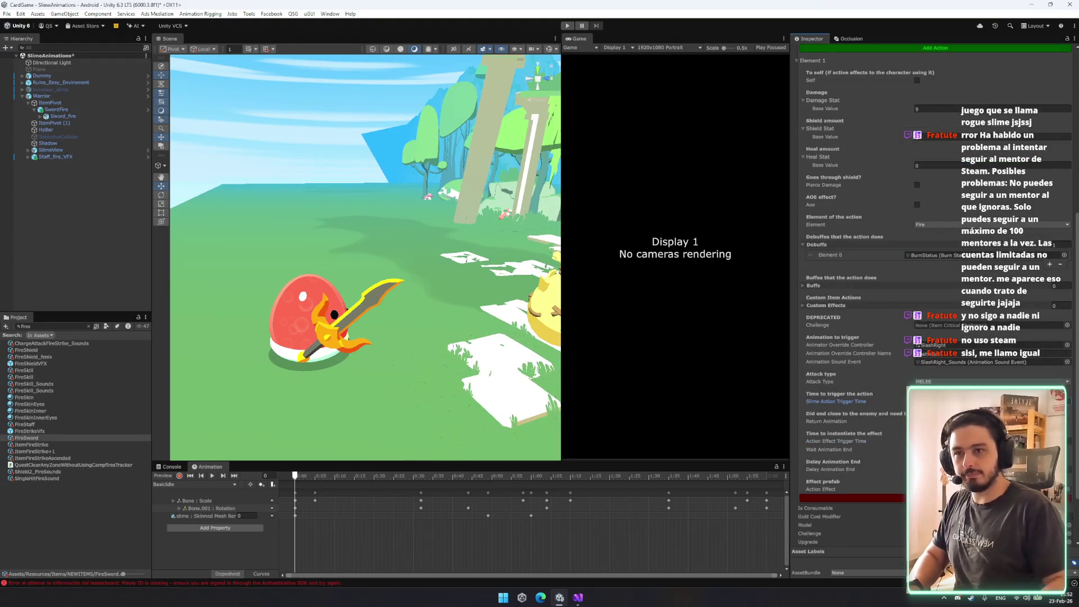
Set the action effect trigger time to 0.76666 and locate the current effect prefab.
click(955, 441)
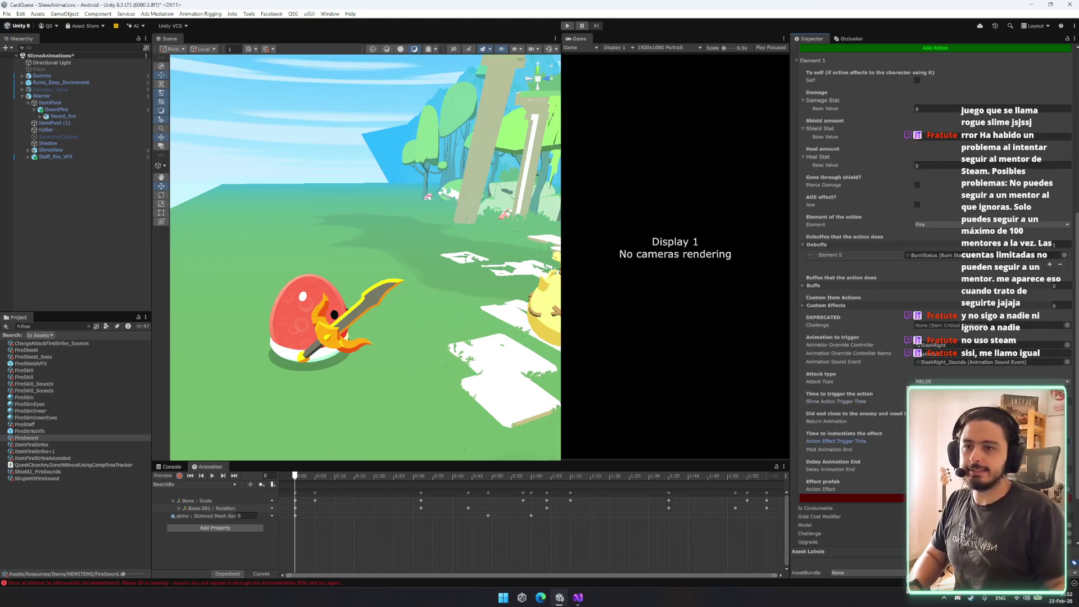
scroll(958, 379, up, 5)
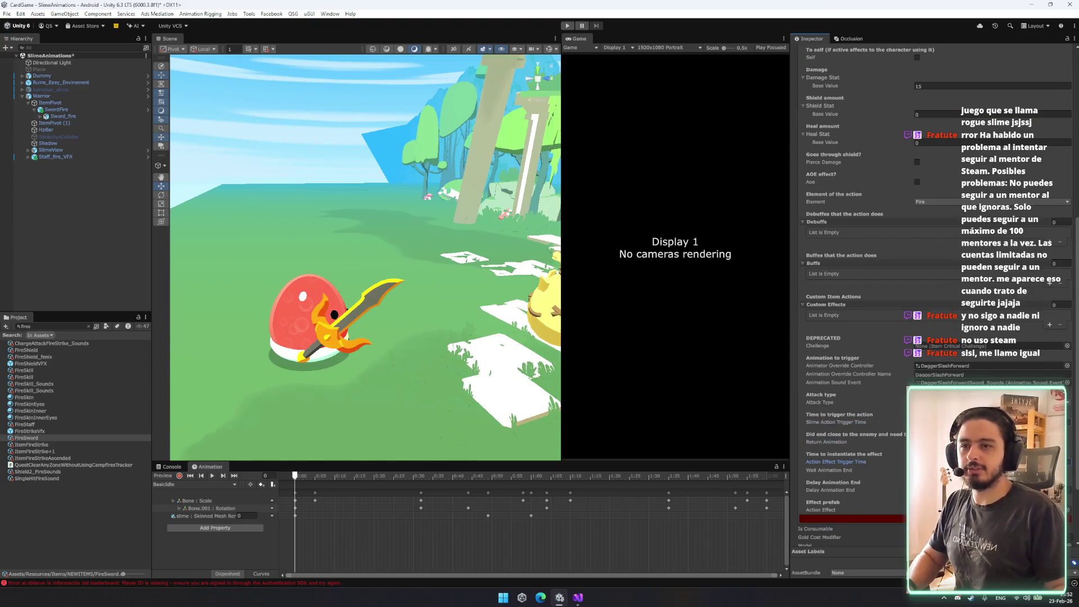
scroll(854, 281, down, 3)
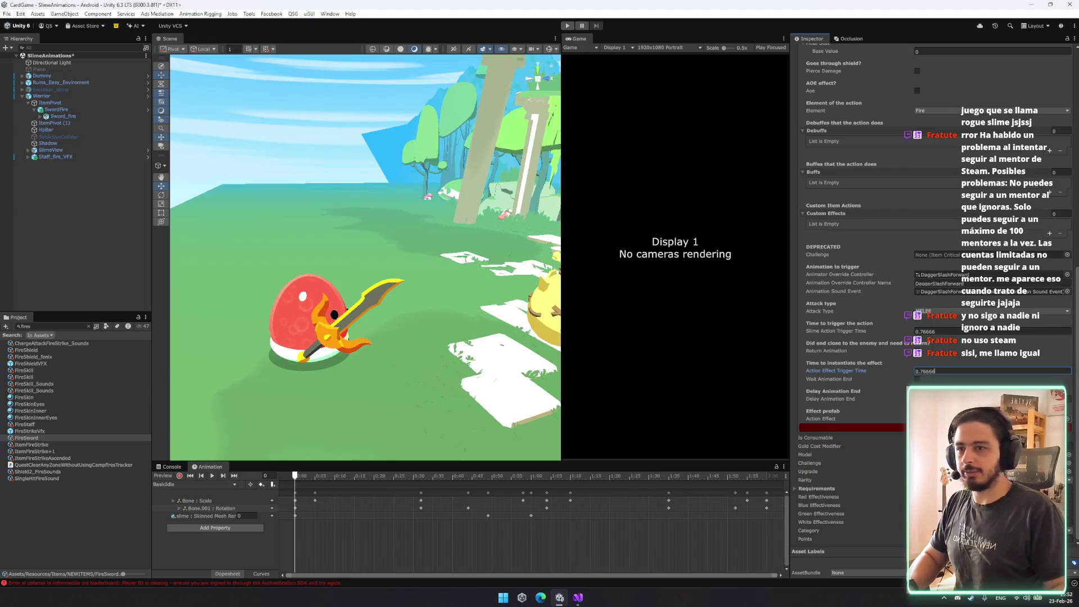
click(955, 419)
scroll(62, 371, up, 10)
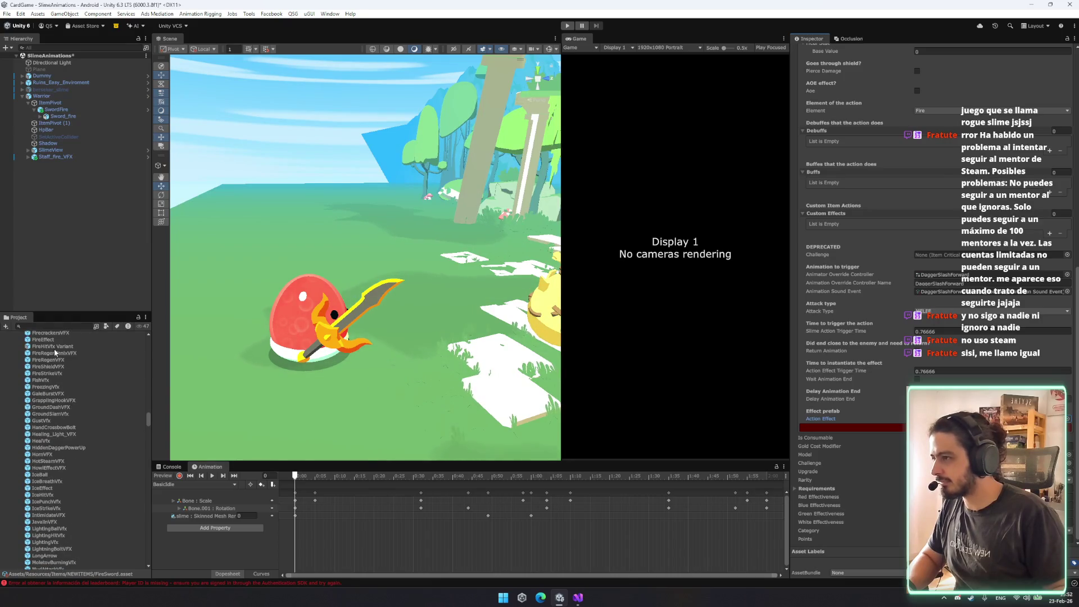
Assign FireHitVfx Variant and FireRegenFenixVFX as action effects, then start Play mode.
drag(55, 347, 955, 419)
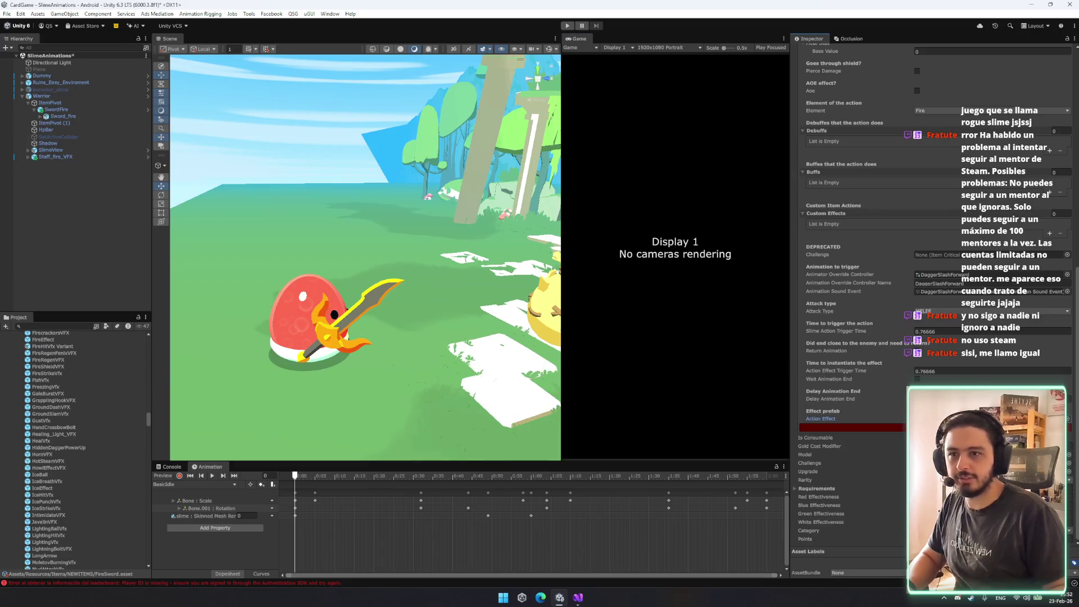
scroll(999, 322, up, 5)
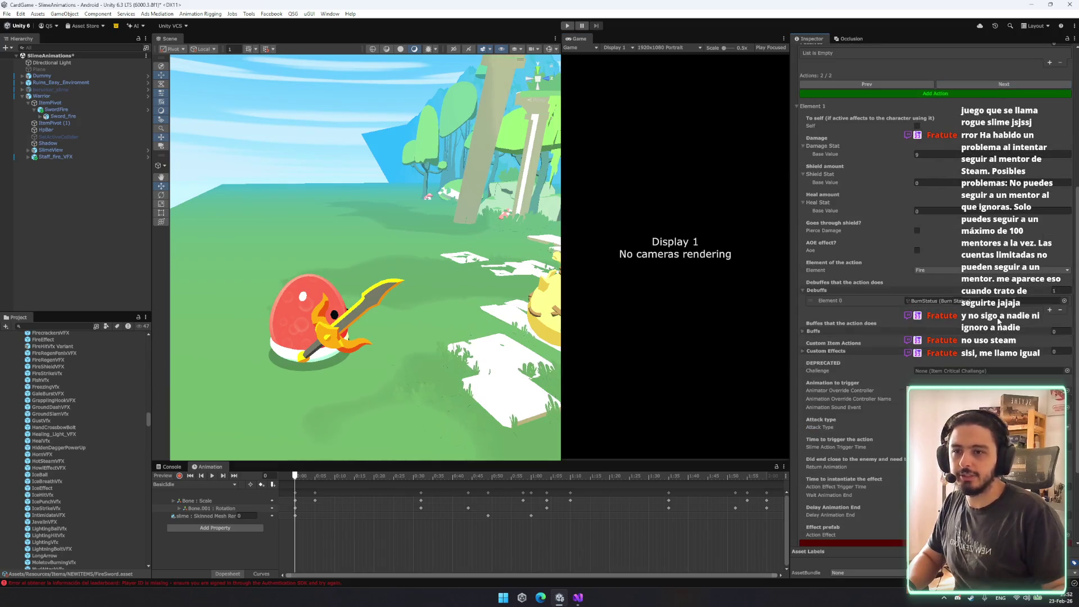
scroll(999, 321, down, 4)
drag(49, 352, 955, 419)
scroll(875, 220, up, 4)
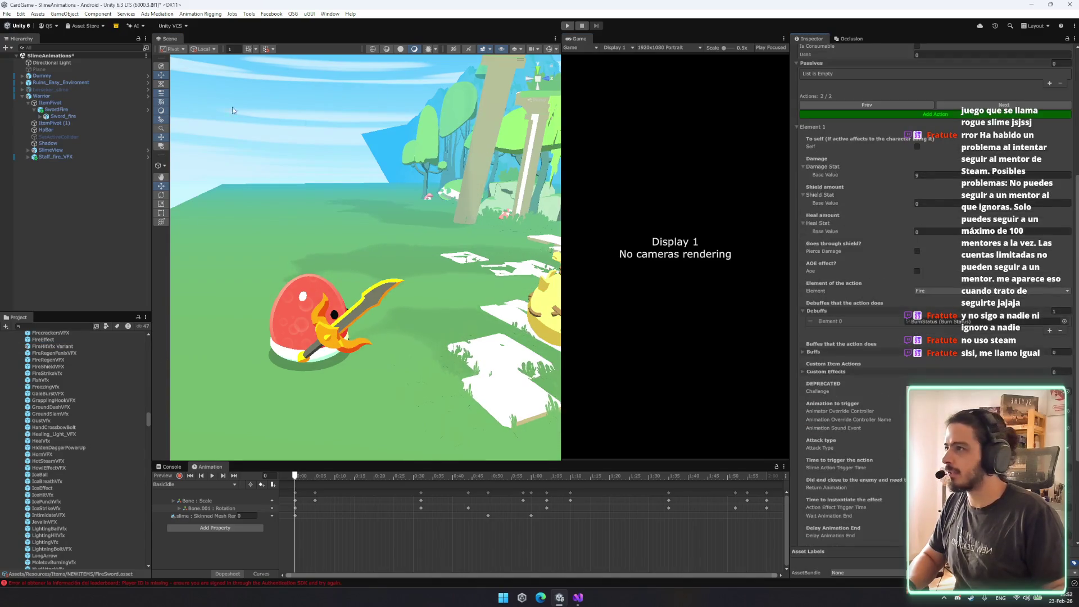
scroll(85, 381, down, 10)
scroll(89, 386, down, 10)
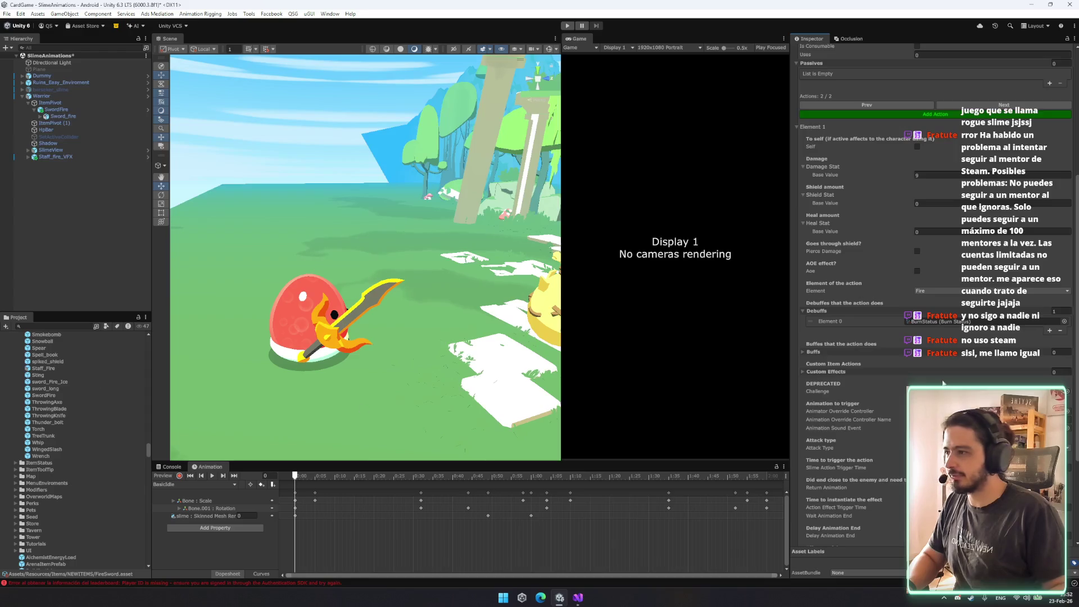
scroll(946, 383, down, 4)
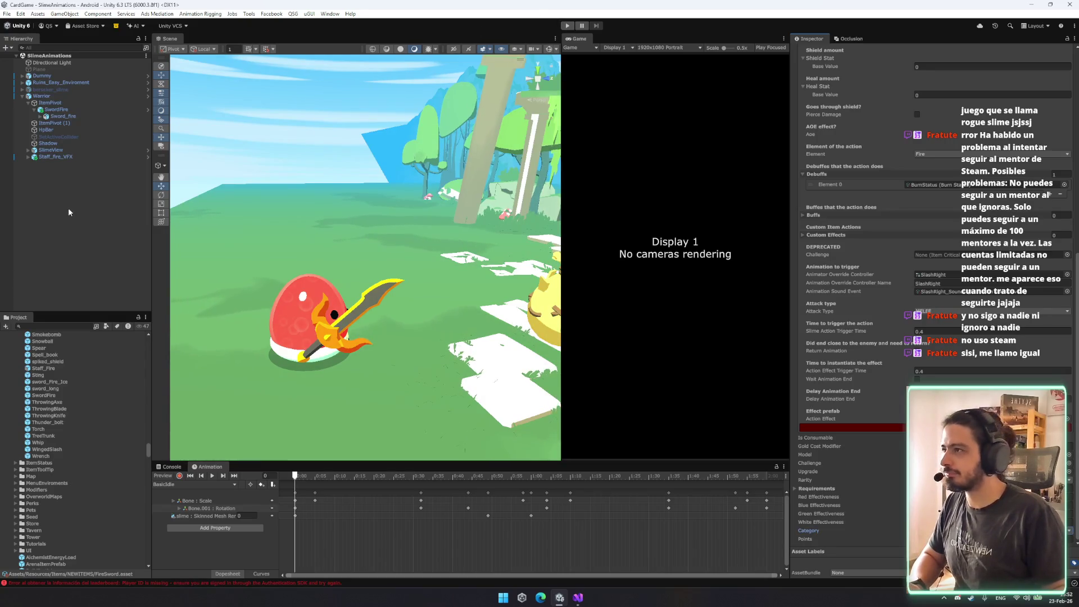
click(567, 26)
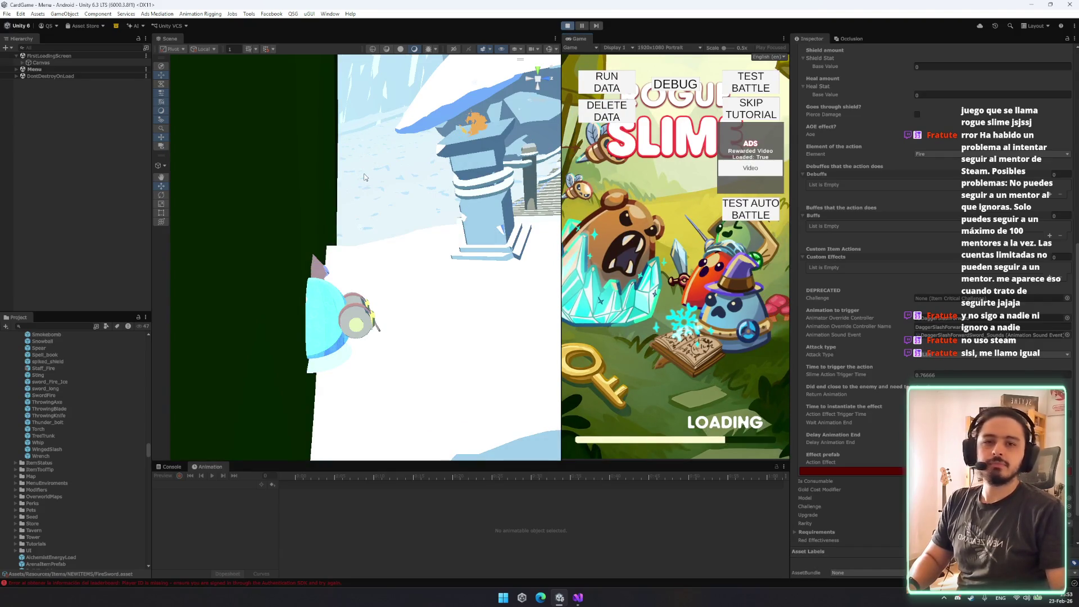
Stop play mode, select the Dummy, and load the Menu scene from the SceneTool window.
key(ctrl+p)
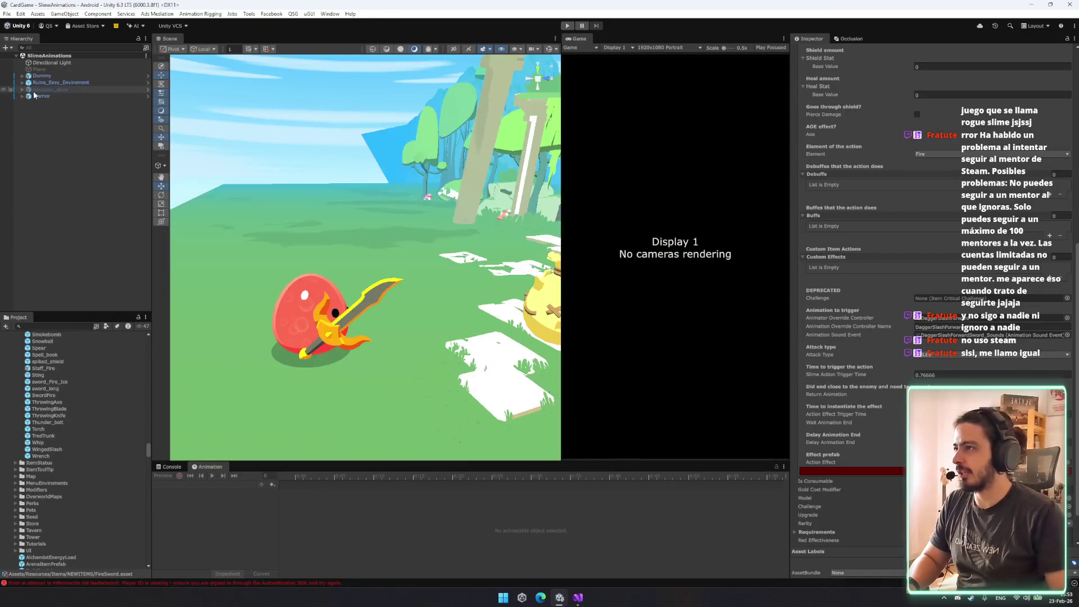
click(68, 75)
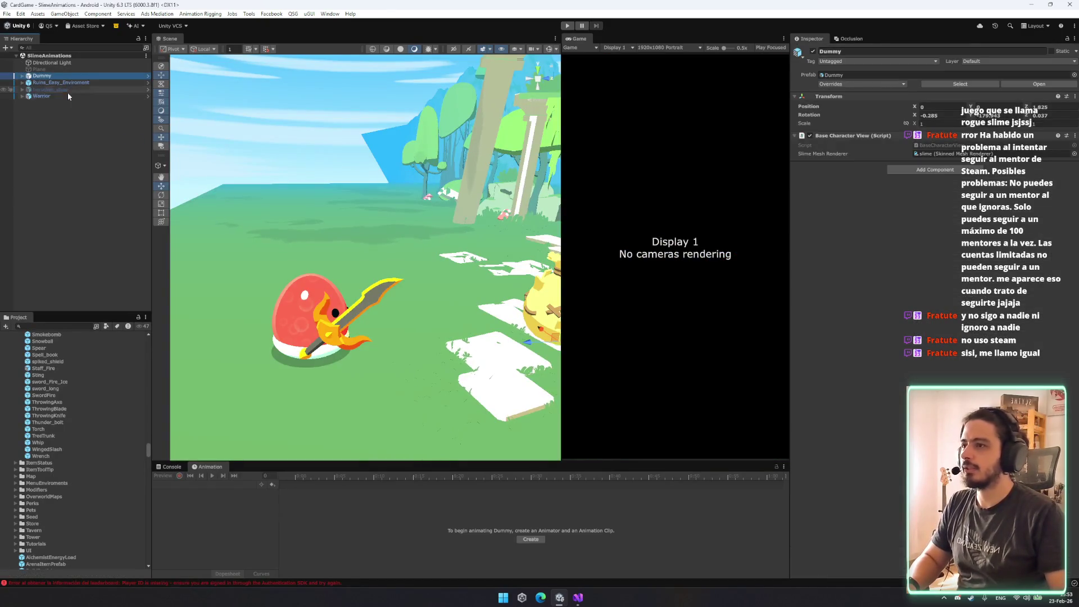
key(ctrl+shift+s)
click(275, 111)
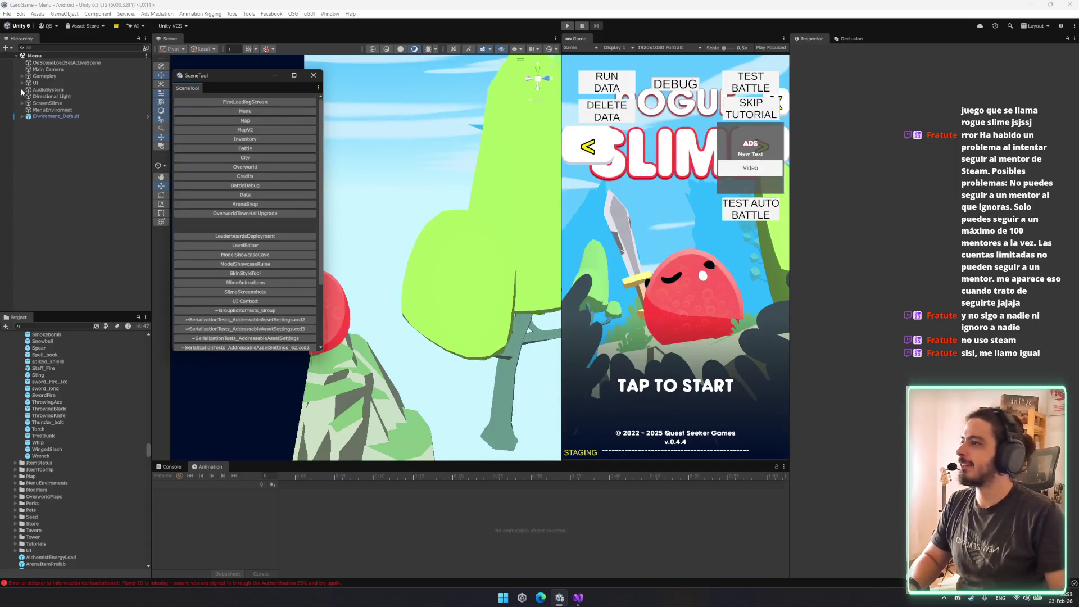
Select Gameplay and scroll the Game Manager's All Items list to its end.
click(35, 83)
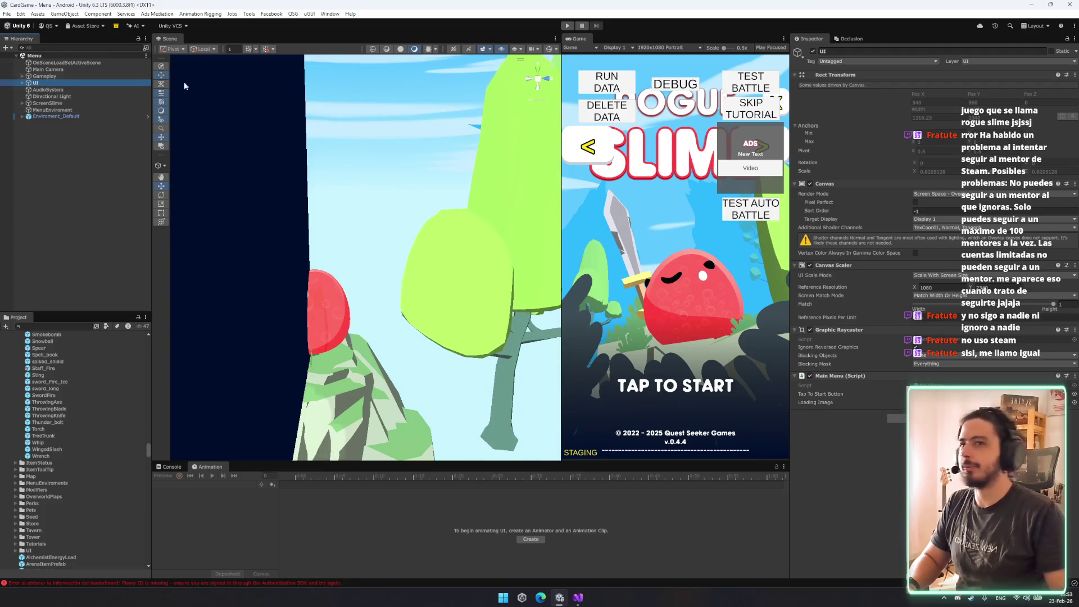
click(68, 76)
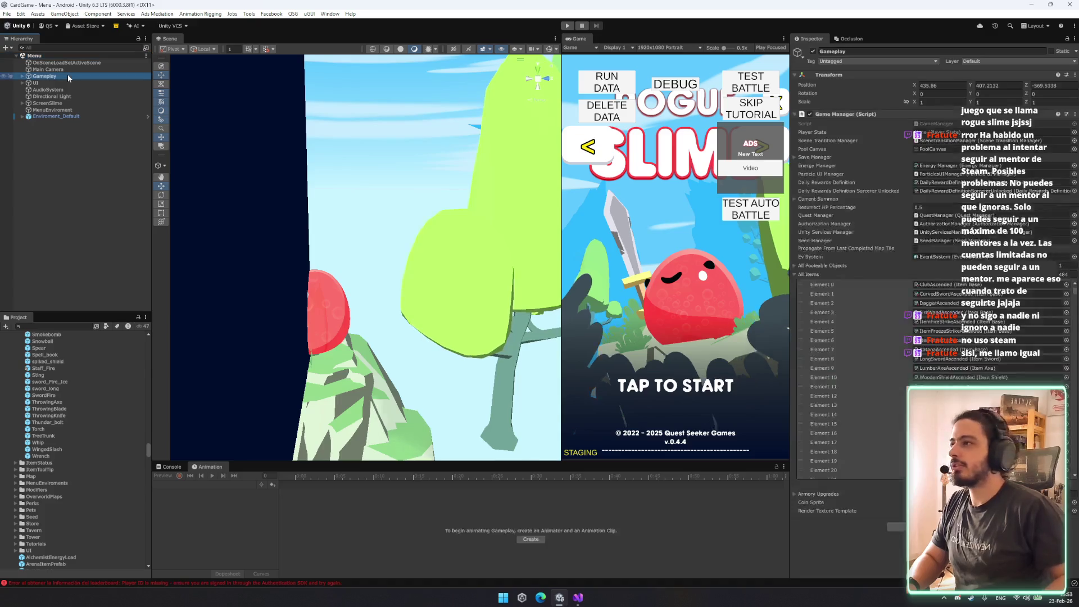
scroll(1073, 292, down, 5)
drag(1074, 303, 1074, 466)
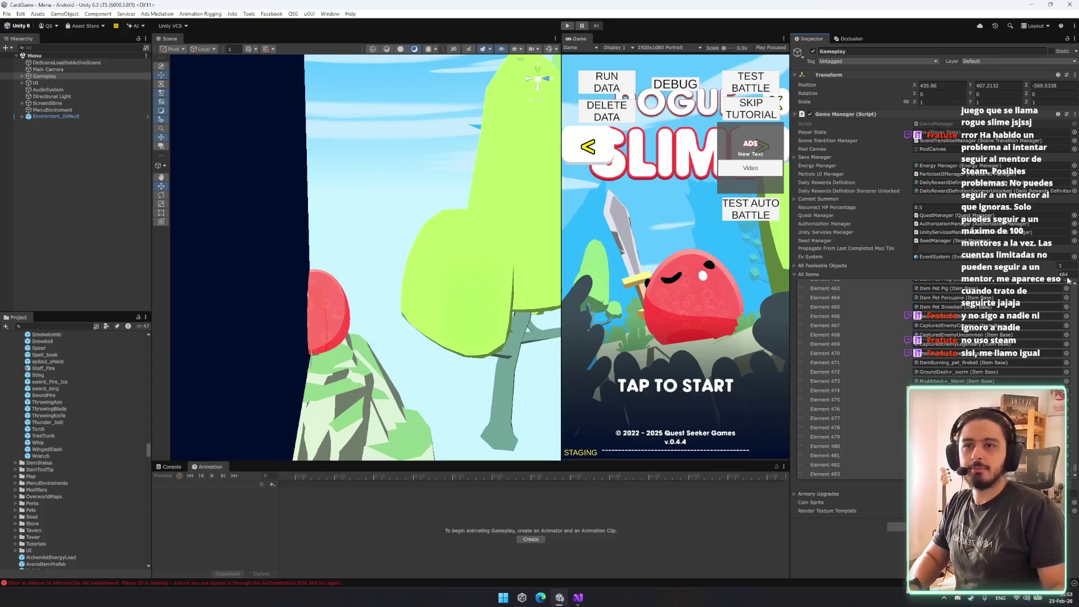
scroll(53, 450, down, 5)
Filter the project assets by 'fire' and select a debug data asset.
click(54, 326)
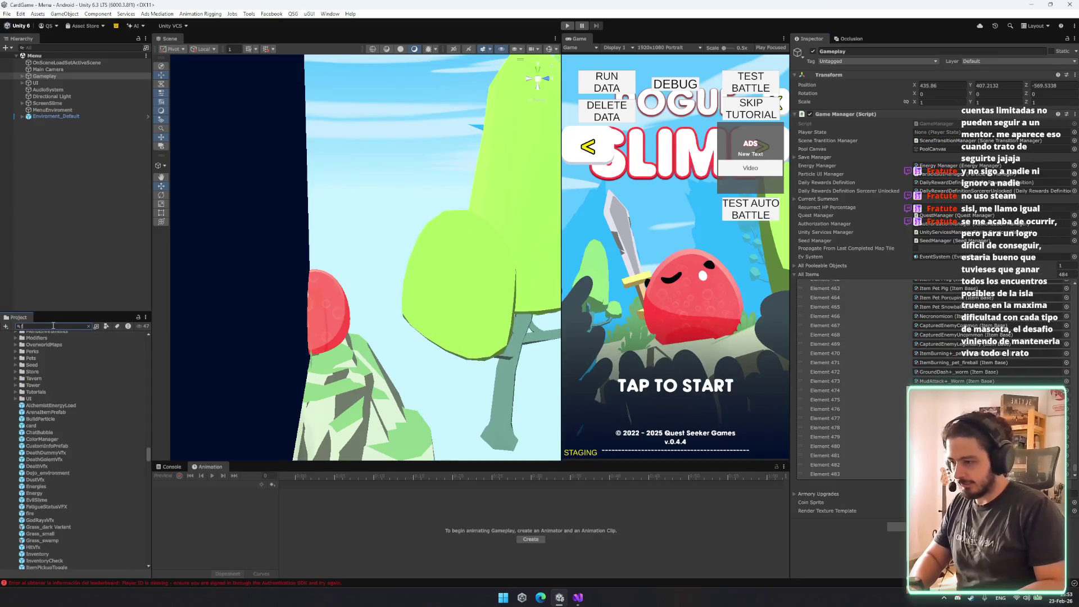
text(fire)
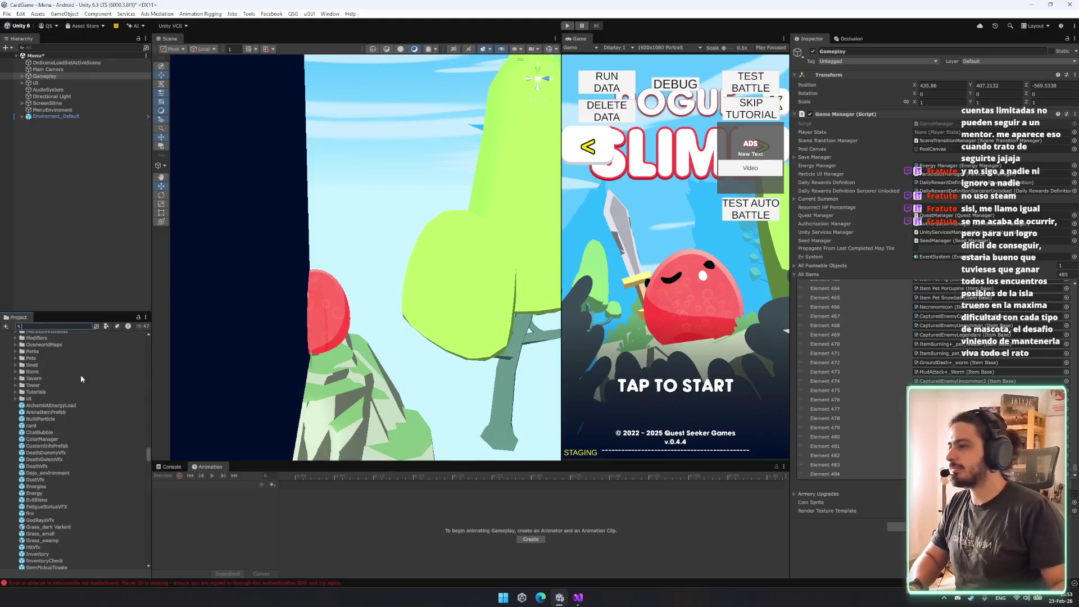
click(42, 389)
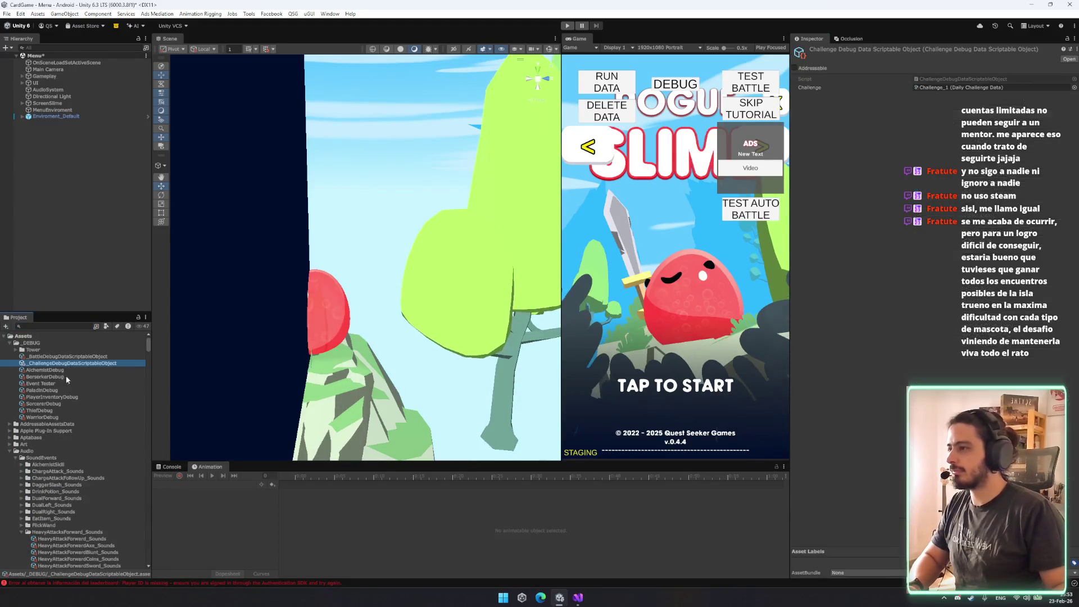
Put FireSword into PlayerInventoryDebug's second item entry and start Play mode.
click(52, 396)
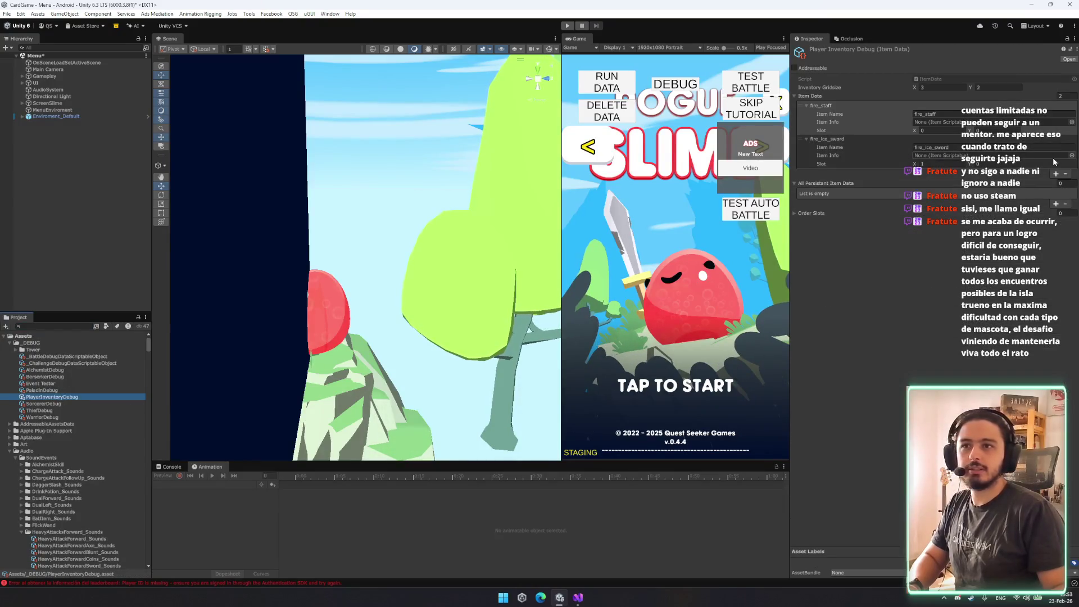
click(1071, 155)
text(firesw)
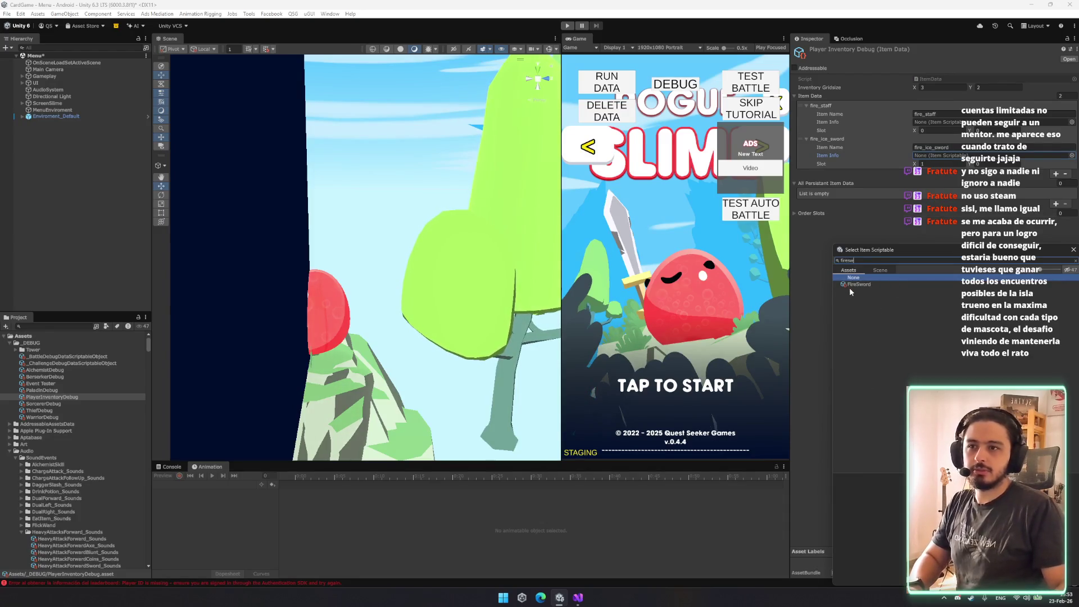
double_click(851, 286)
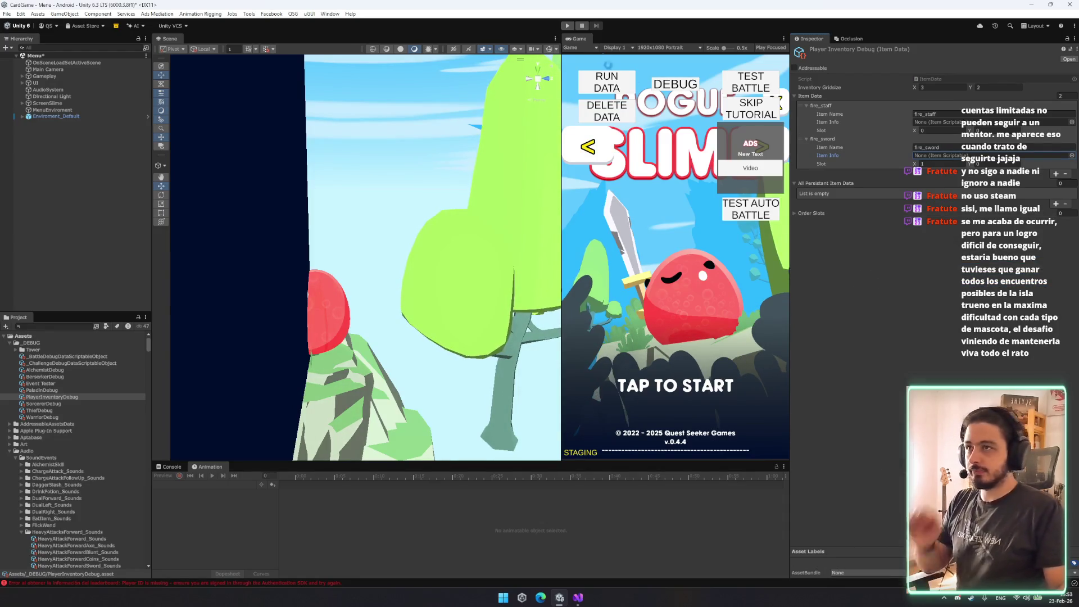
click(567, 25)
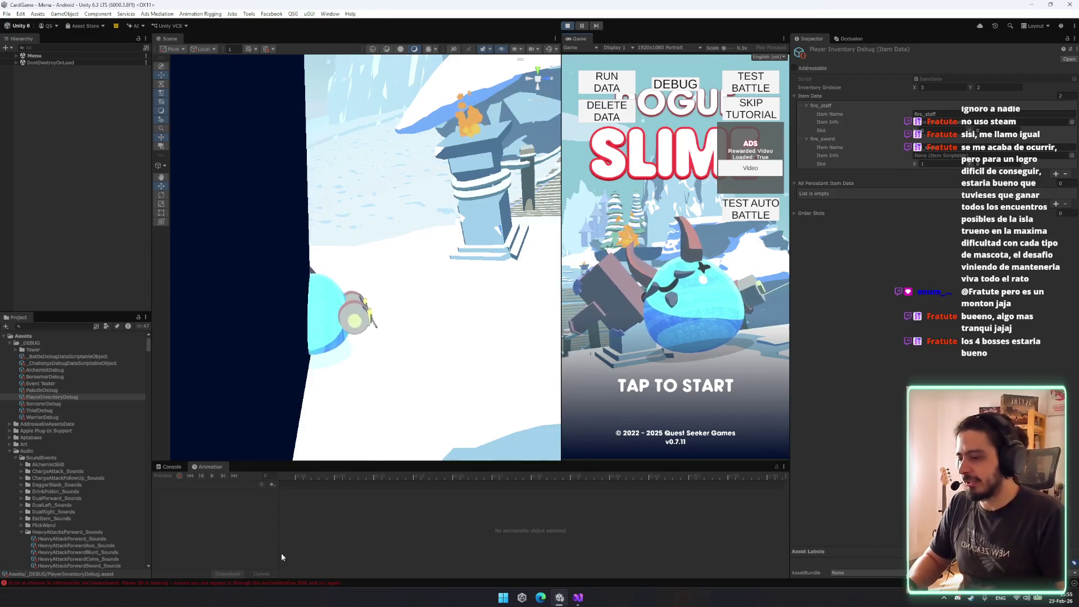
Orbit the scene view around the tower while the game loads to the title screen.
mouse_move(461, 365)
mouse_down()
mouse_move(426, 347)
mouse_move(520, 316)
mouse_up()
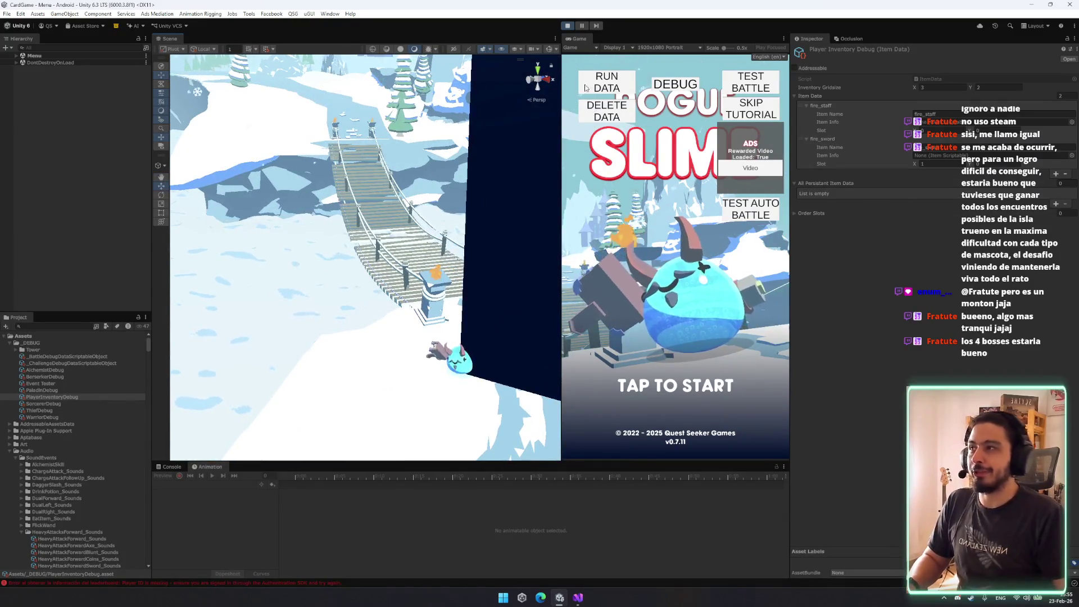
Launch a test battle and review the FIRE_SWORD card's details and Burn effect.
click(745, 87)
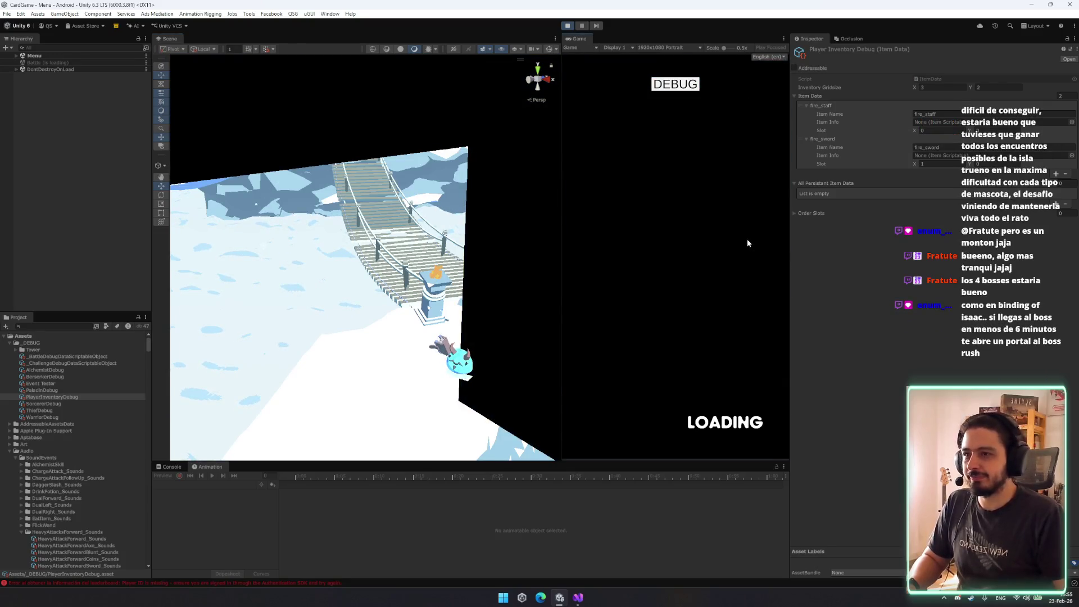
click(663, 329)
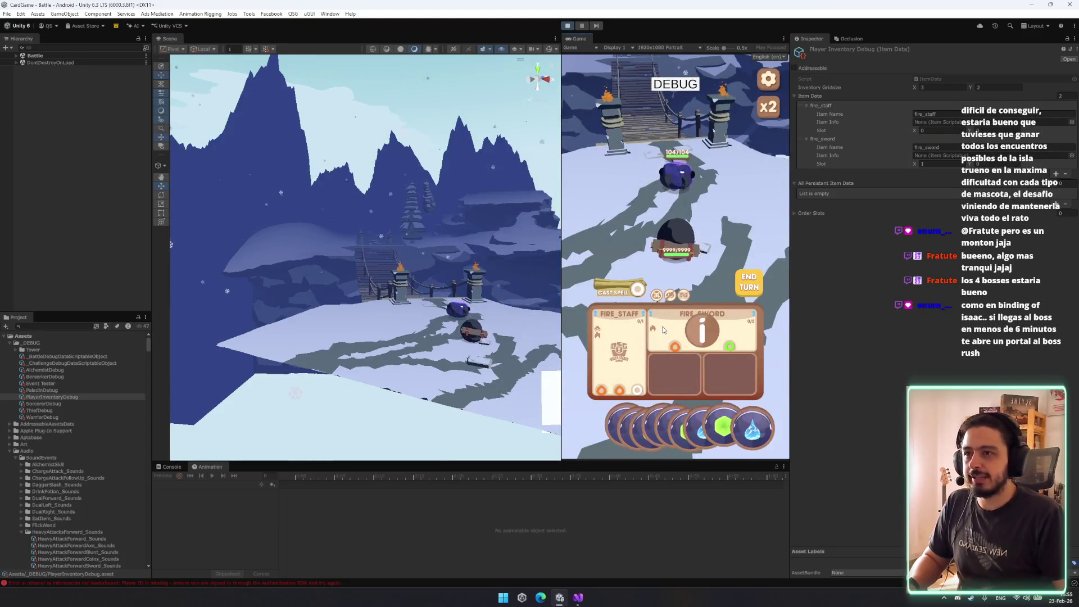
click(702, 330)
click(733, 136)
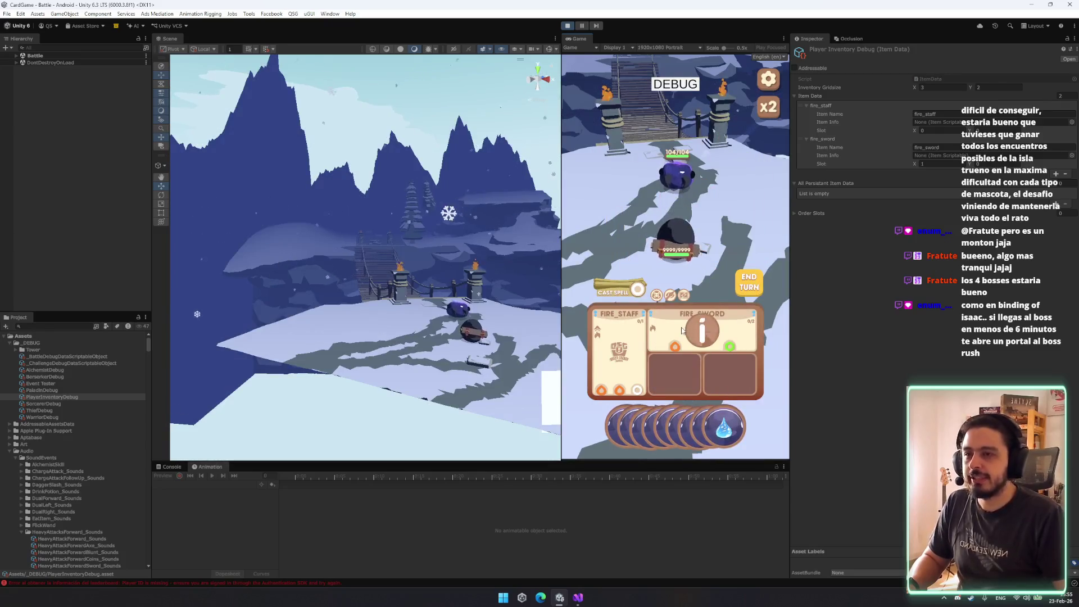
click(682, 330)
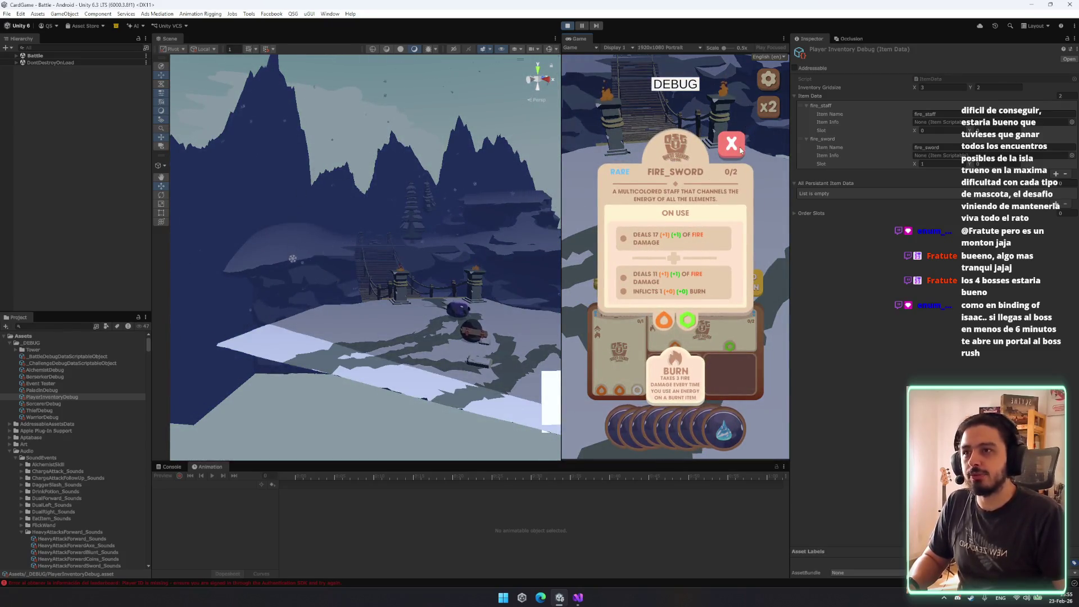
click(739, 149)
Play the FIRE_SWORD against the enemy twice, leaving it burning at 27/104.
click(725, 316)
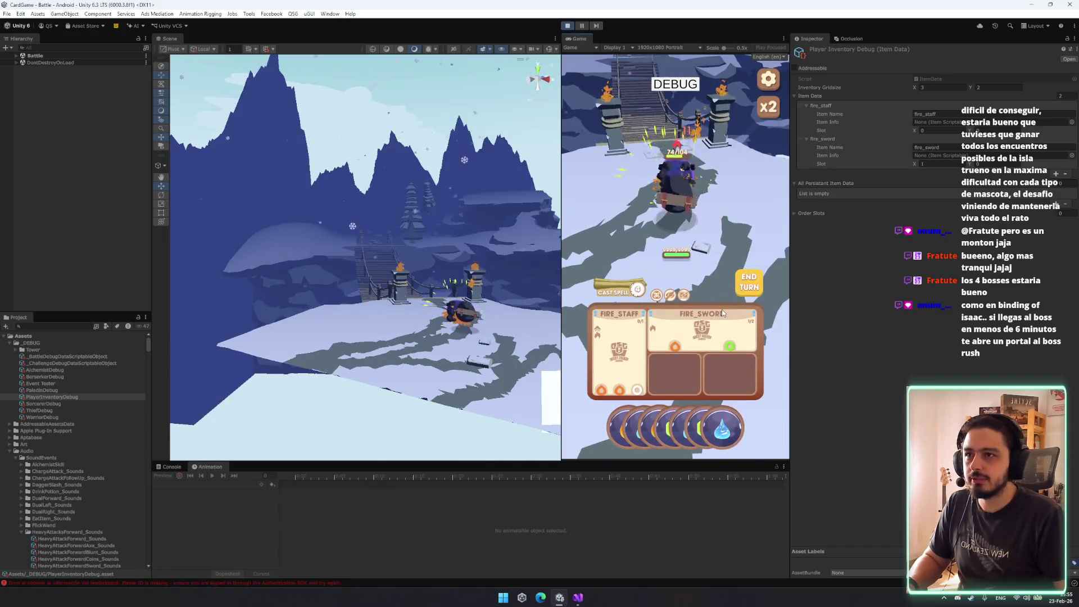
click(688, 321)
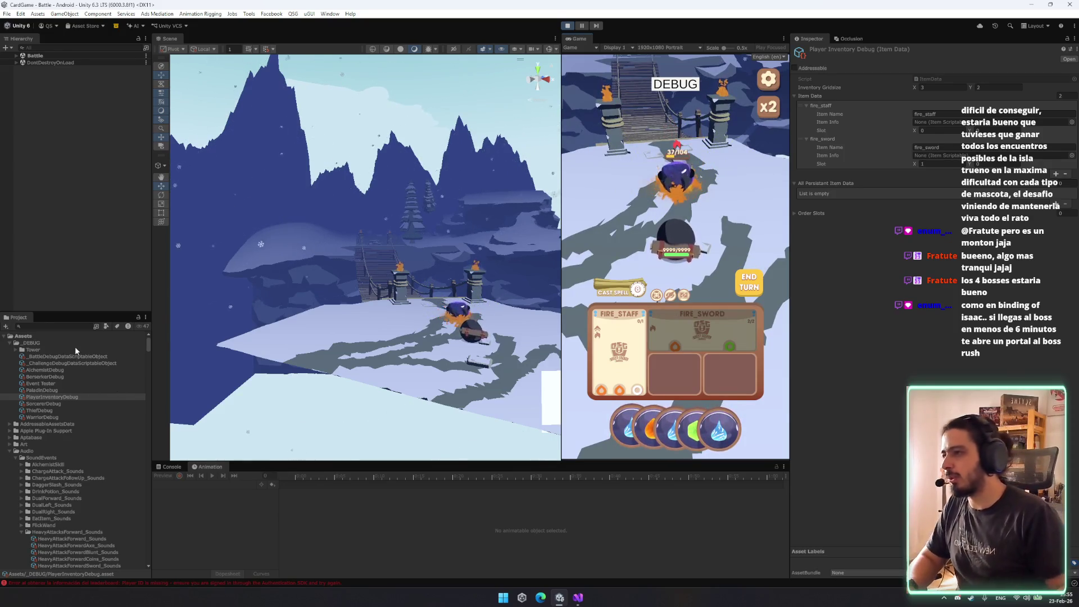
click(55, 326)
Find the FireSword item data, adjust its Delay Animation End field, and save.
text(fir)
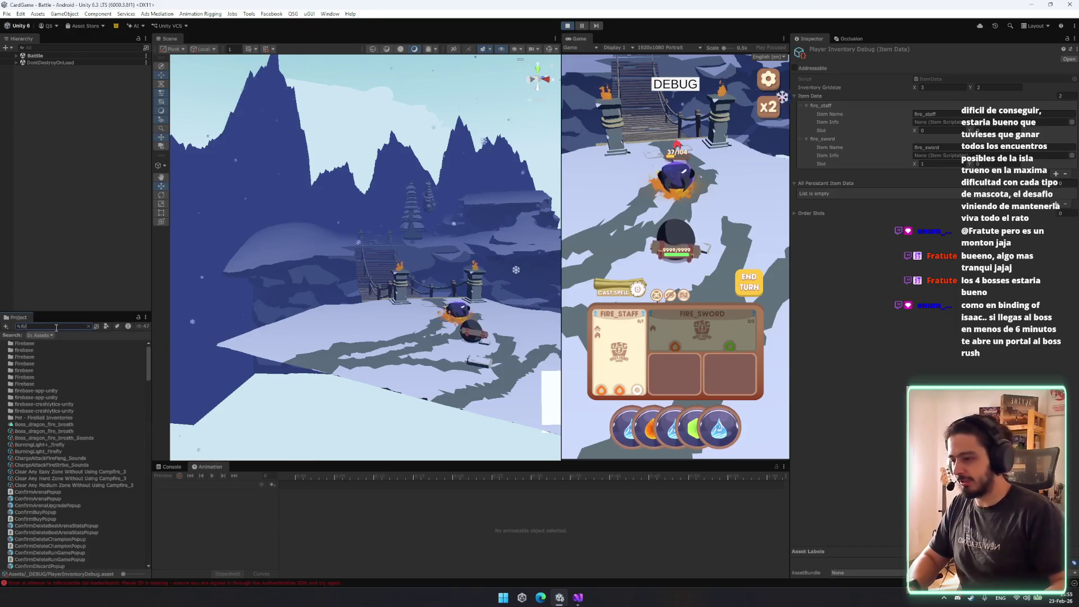
text(esw)
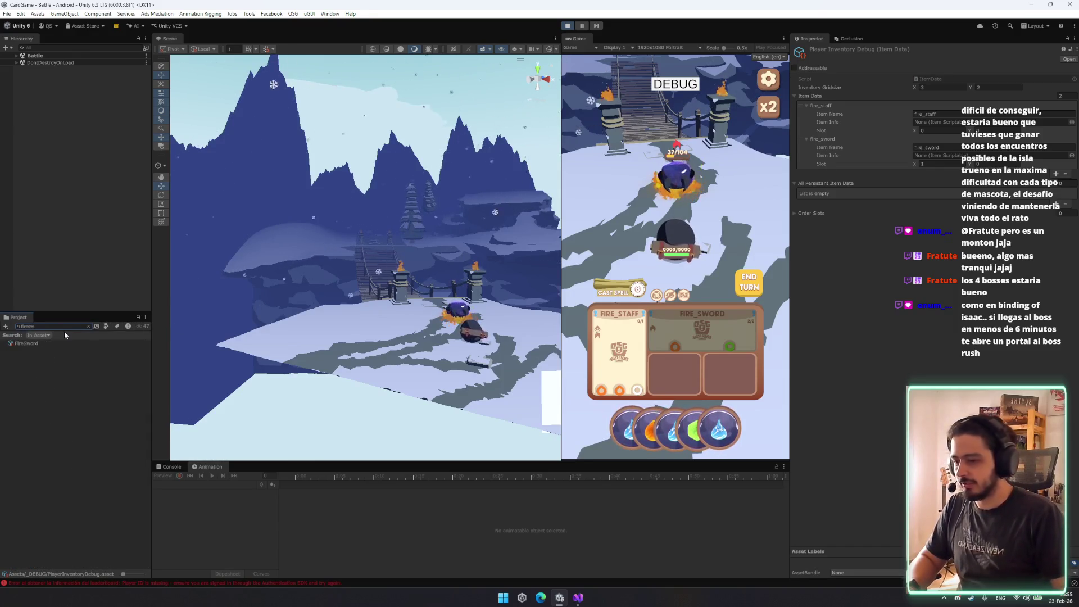
click(33, 344)
scroll(942, 378, down, 5)
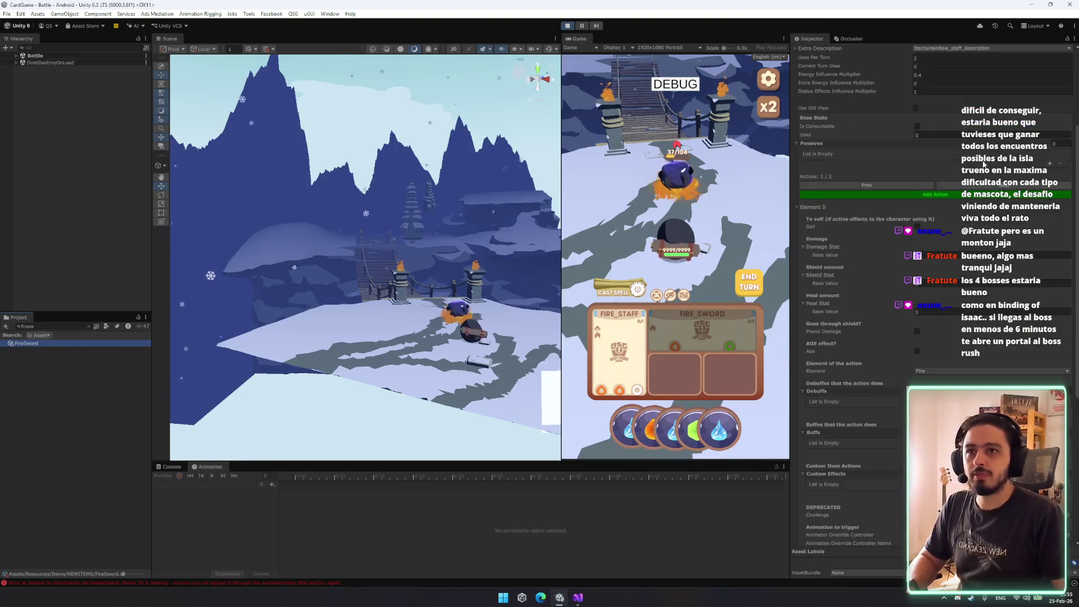
scroll(983, 164, down, 6)
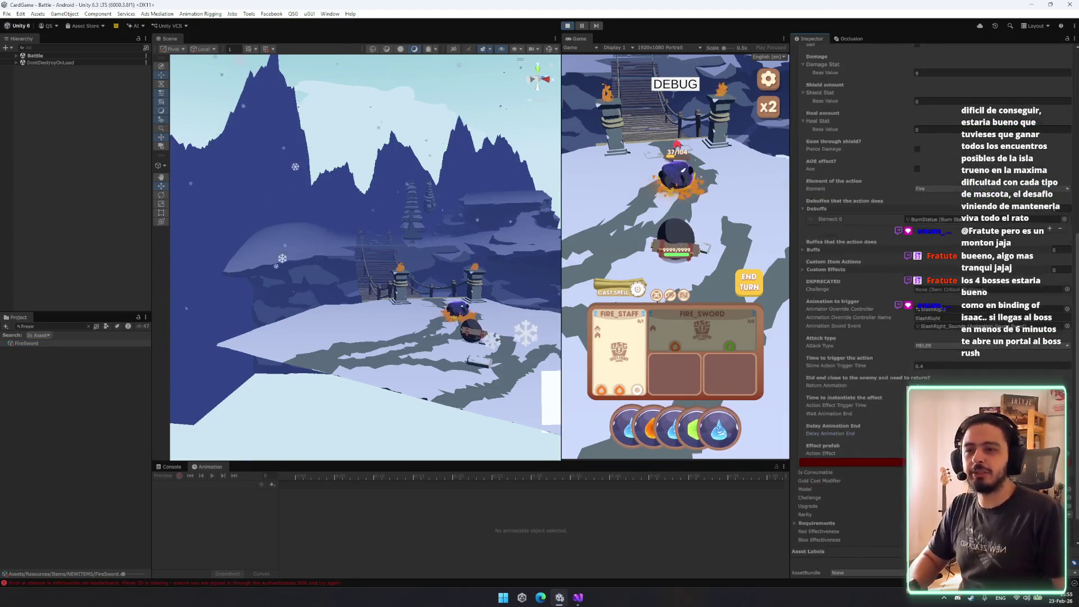
click(955, 433)
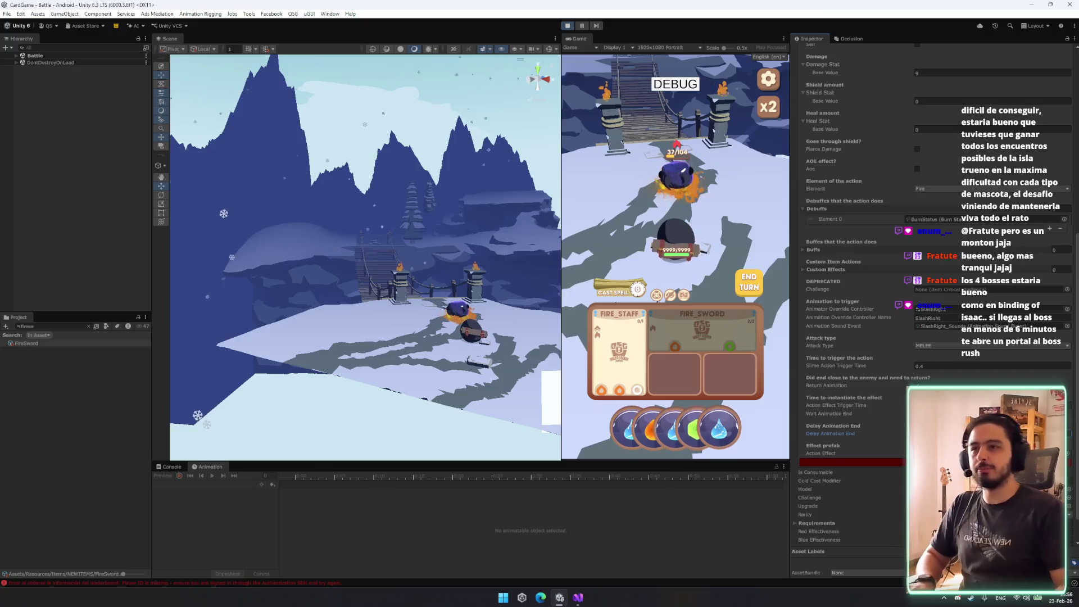
key(ctrl+s)
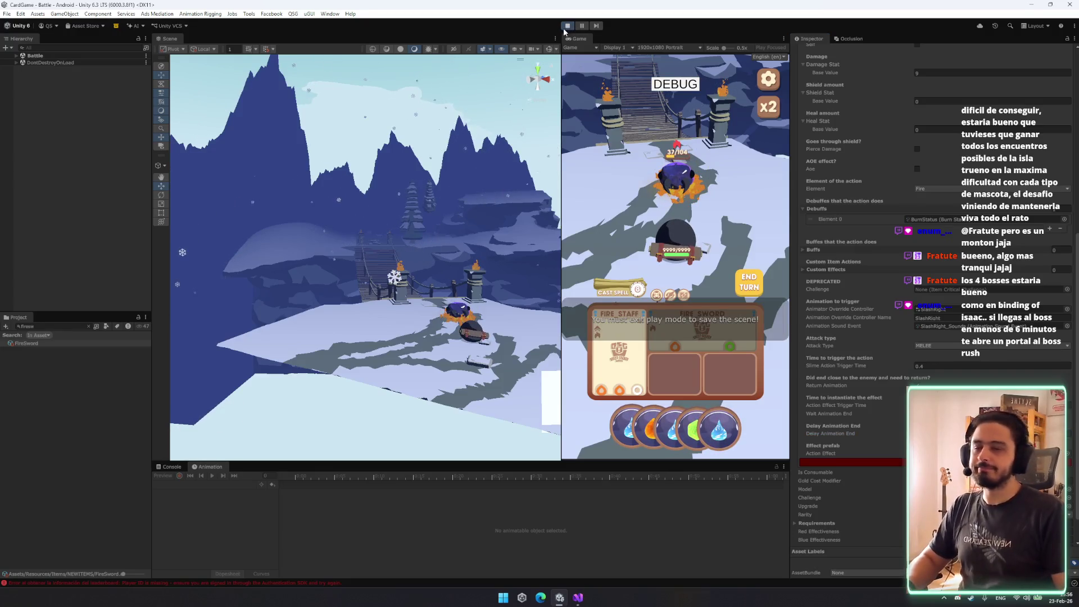
Stop Play mode and restart the game to test the change.
click(563, 26)
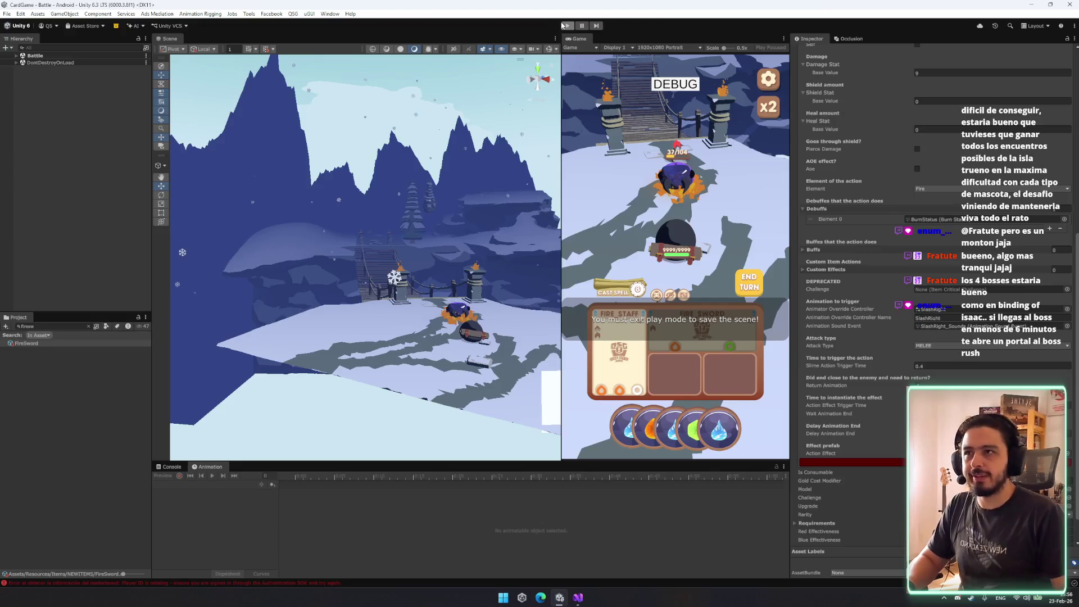
click(564, 25)
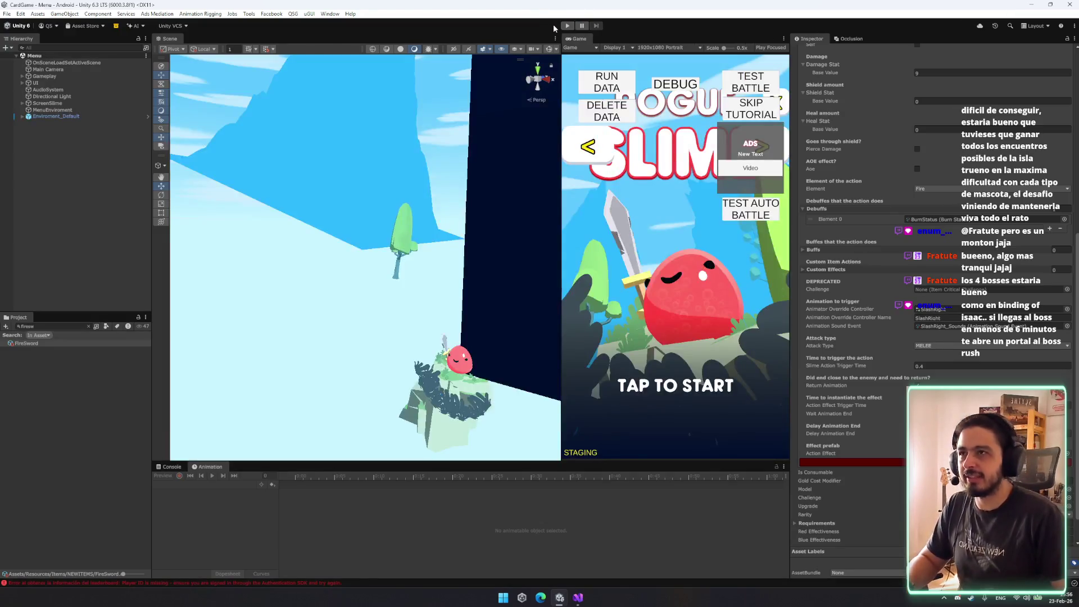
click(566, 26)
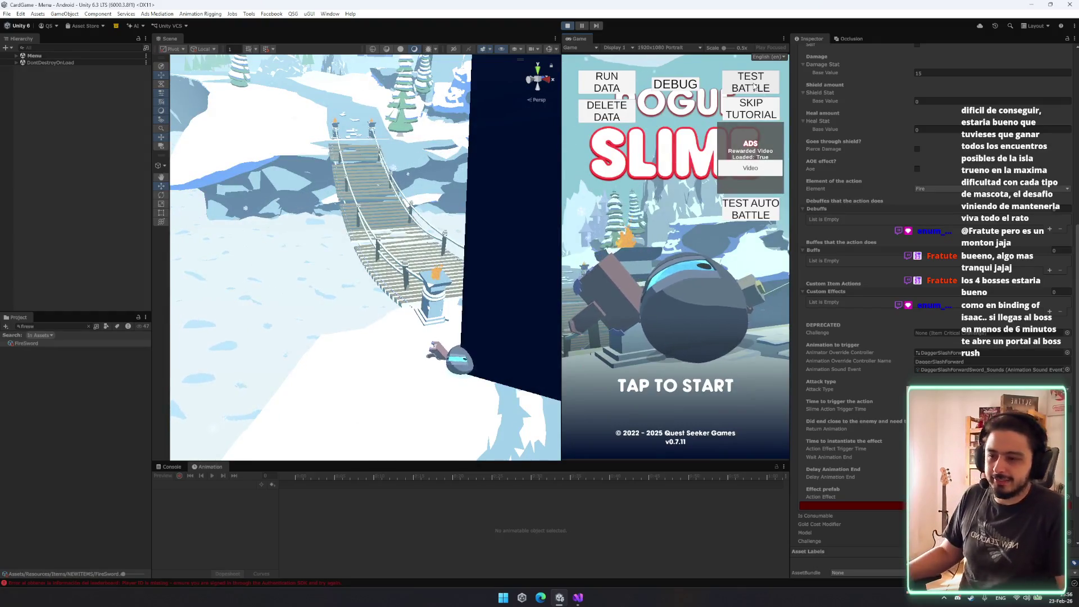
Start a test battle and hit the enemy twice with FIRE_SWORD, checking its Delay Animation End field between.
click(752, 84)
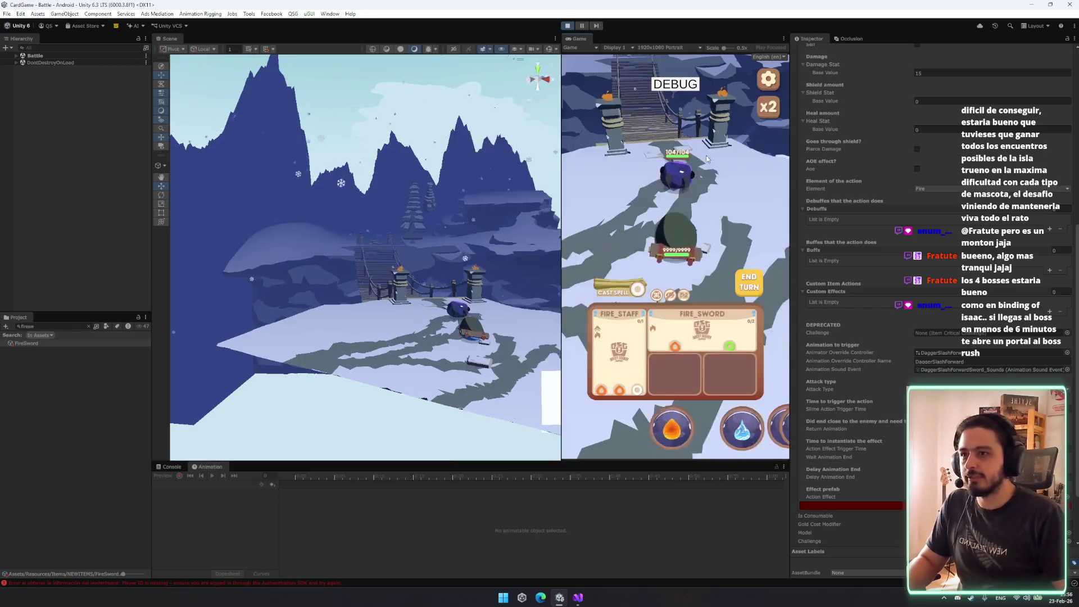
click(699, 319)
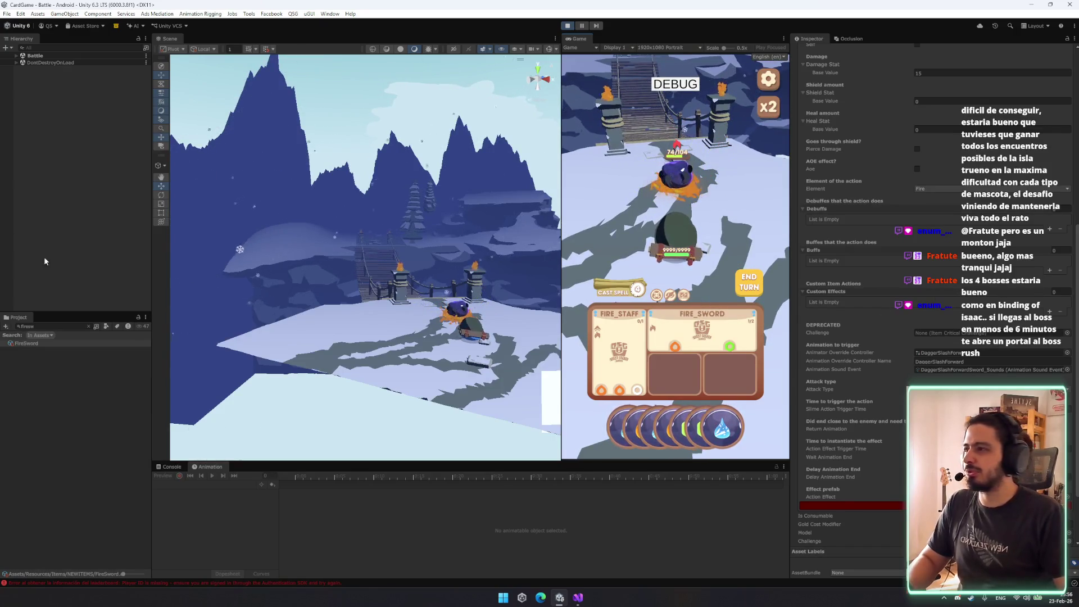
click(58, 343)
scroll(968, 365, up, 5)
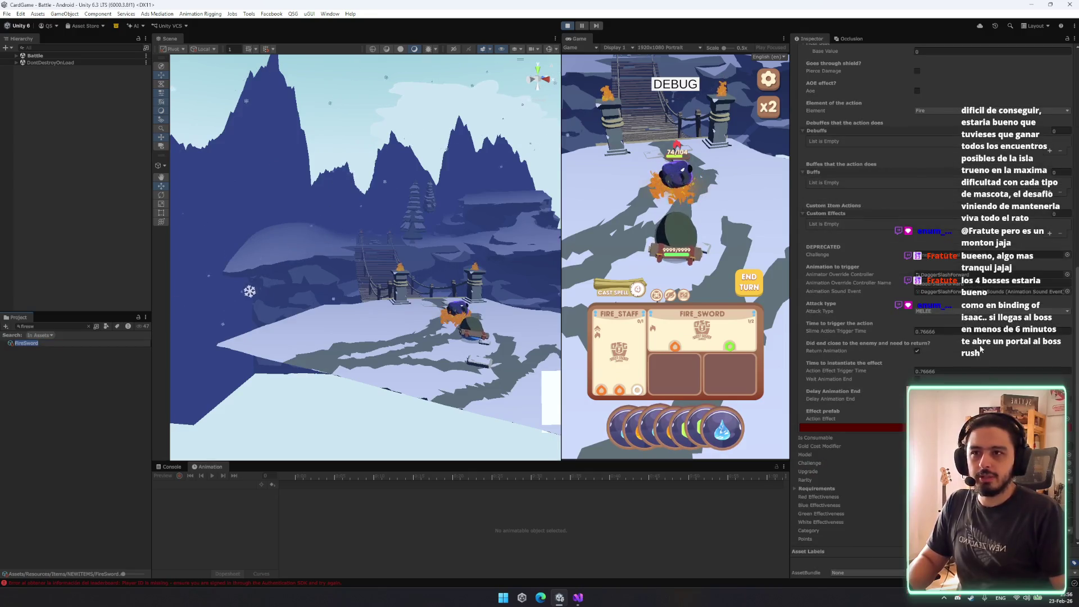
scroll(977, 355, down, 6)
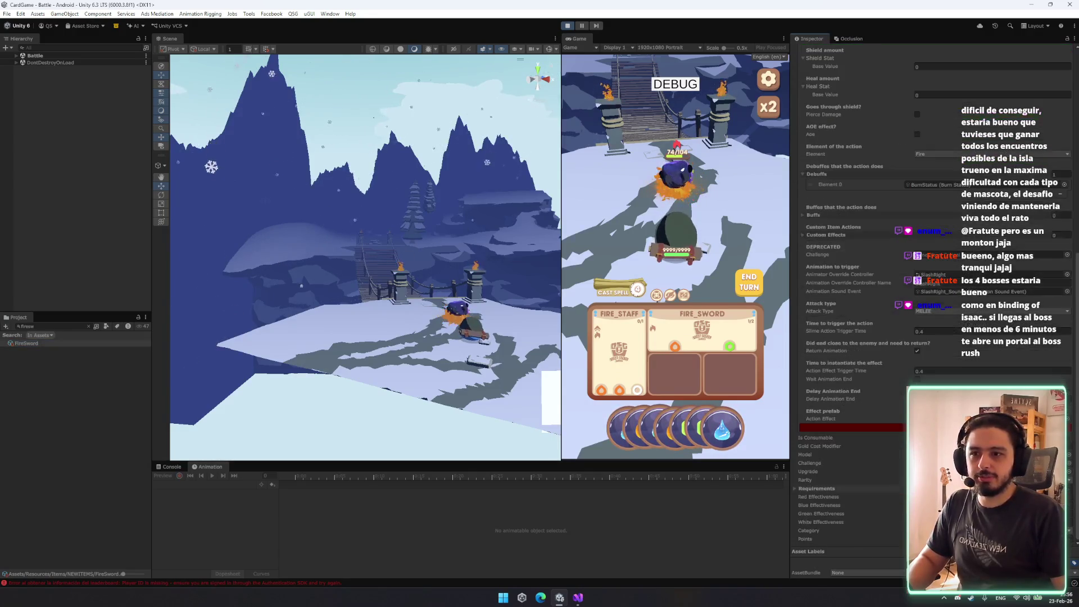
click(917, 399)
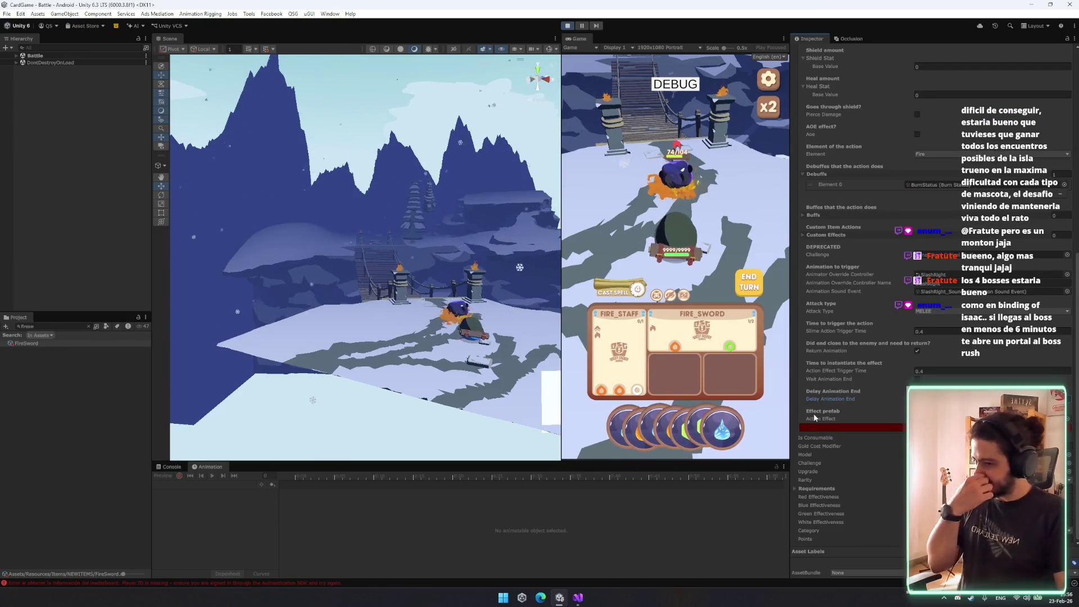
drag(706, 419, 726, 317)
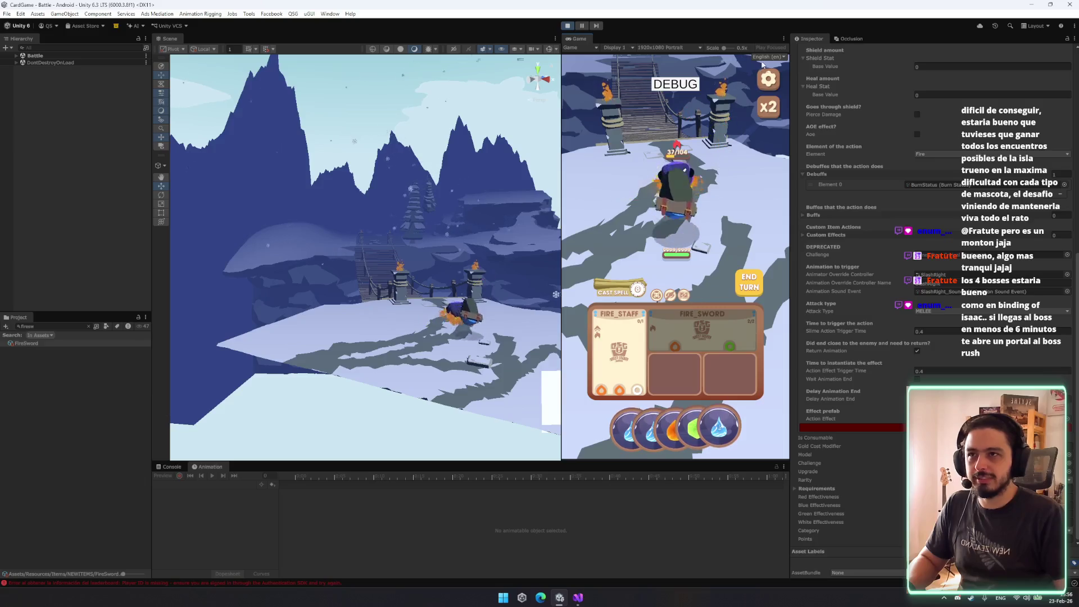
Leave the battle through Settings, choosing EXIT and confirming YES.
key(Escape)
click(697, 417)
click(712, 298)
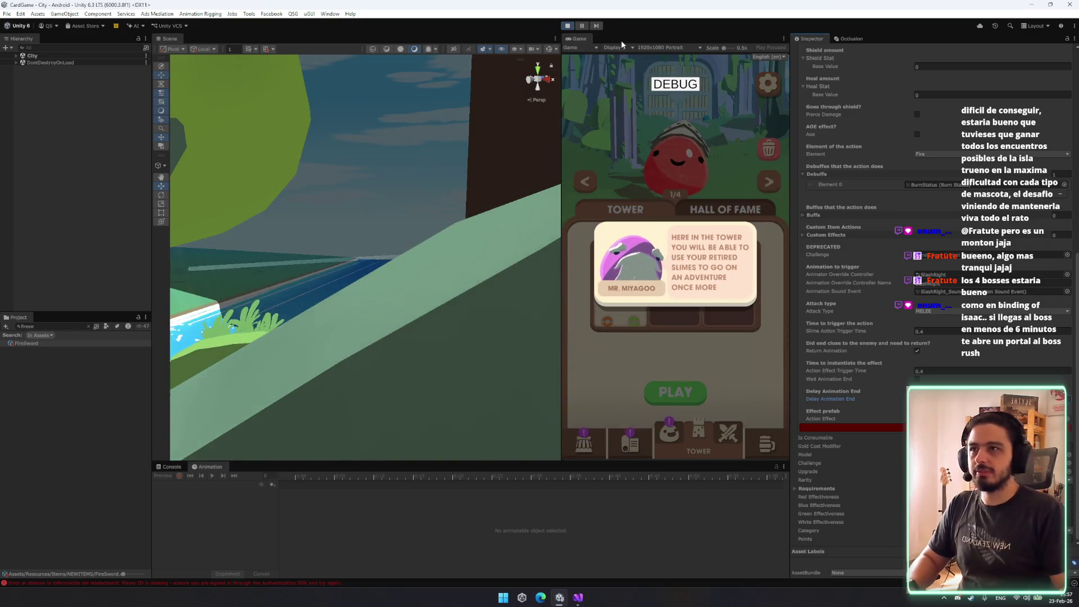
Restart Play and run a test battle, powering FIRE_STAFF and FIRE_SWORD with orbs and attacking twice.
click(573, 28)
click(573, 28)
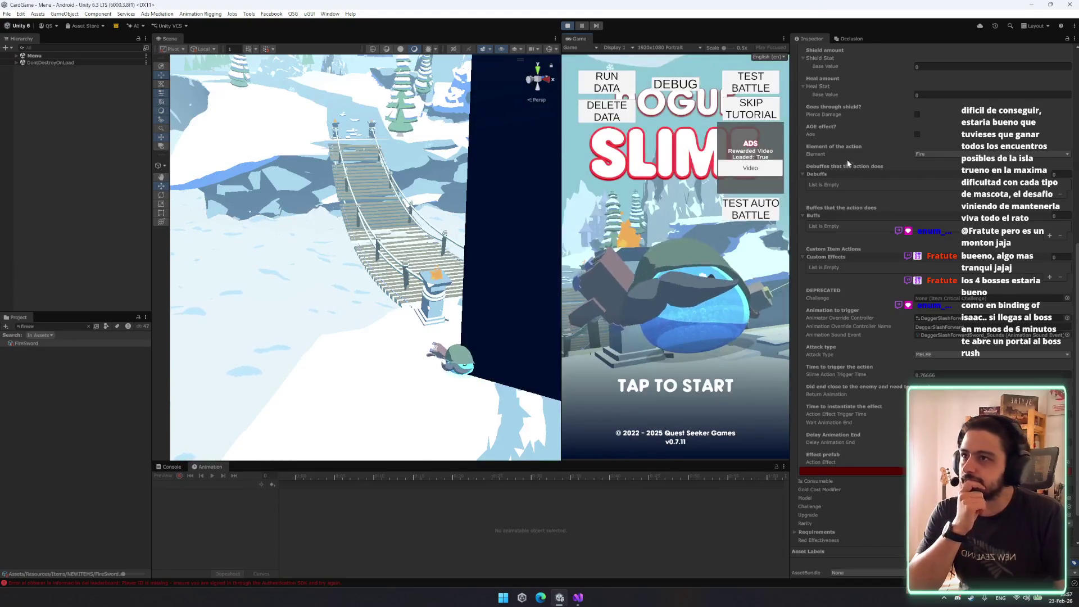
click(762, 87)
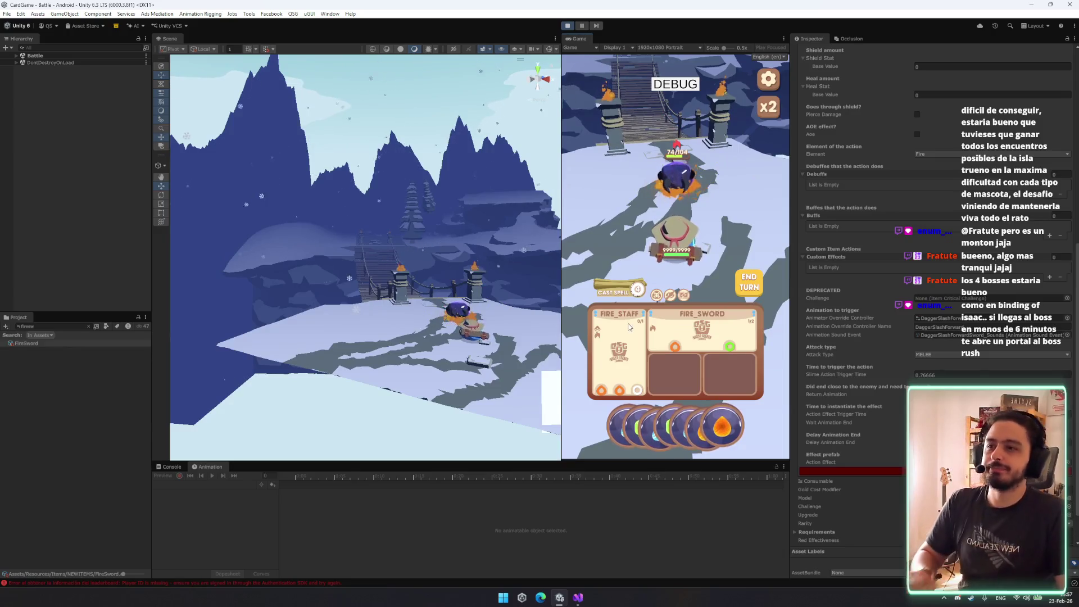
drag(628, 427, 615, 373)
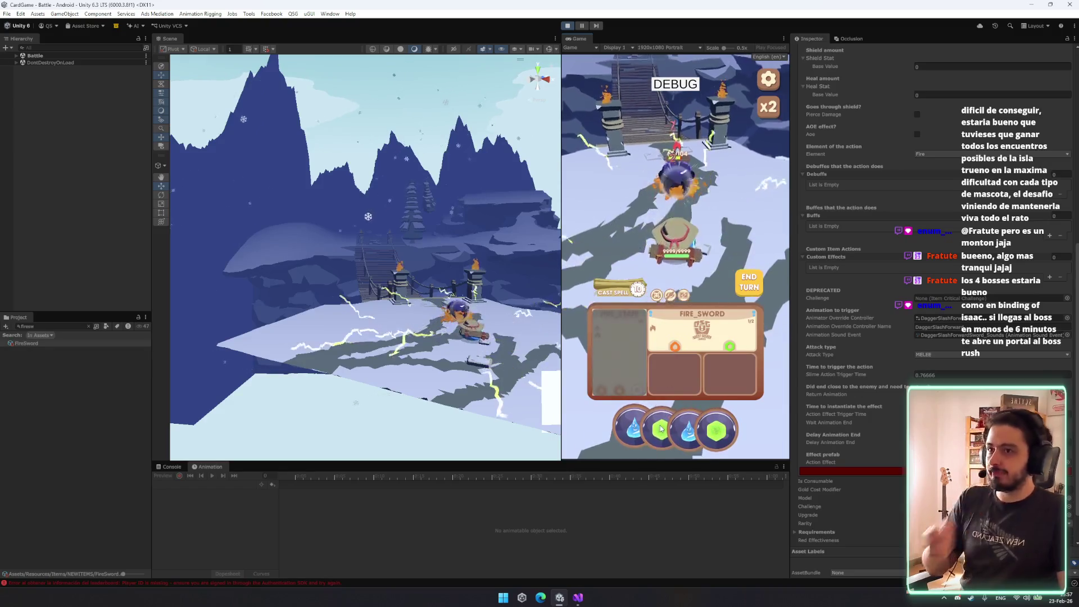
drag(654, 432, 703, 342)
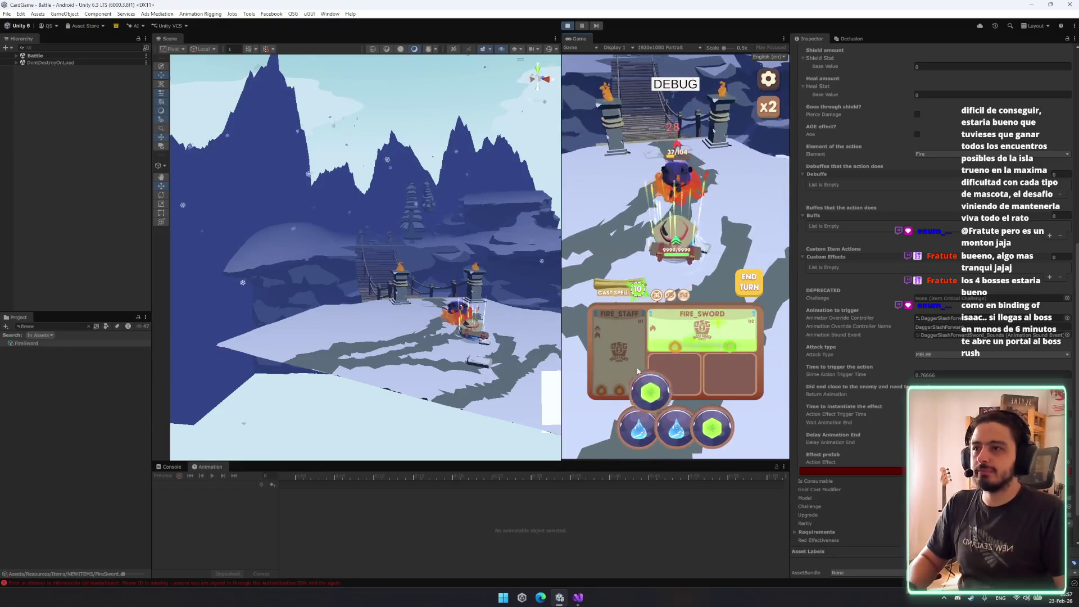
drag(683, 415, 703, 338)
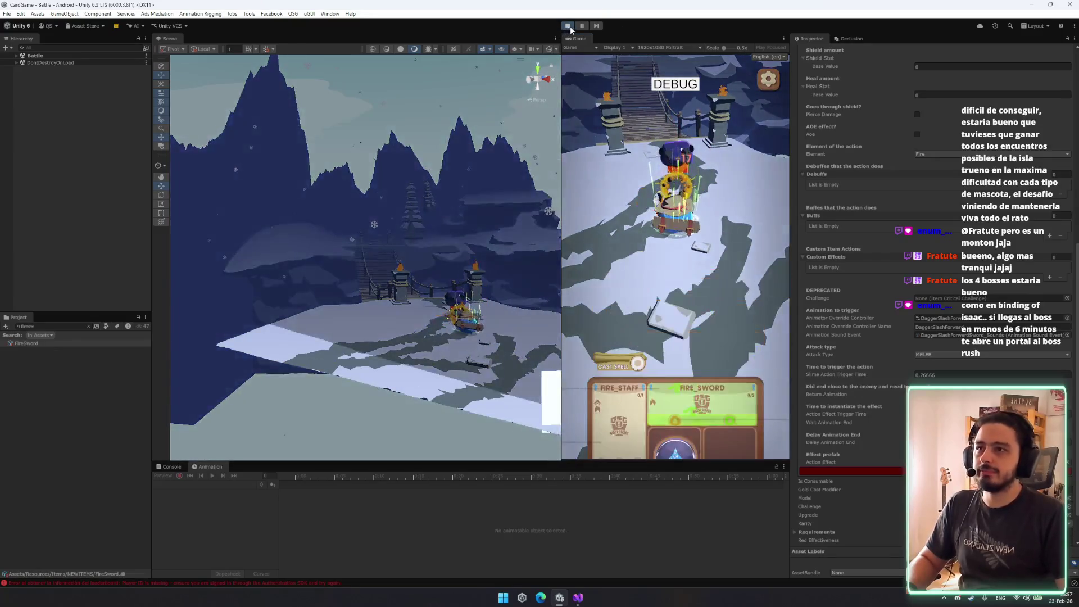
Stop the game and clear the 'firesw' Project search.
click(574, 27)
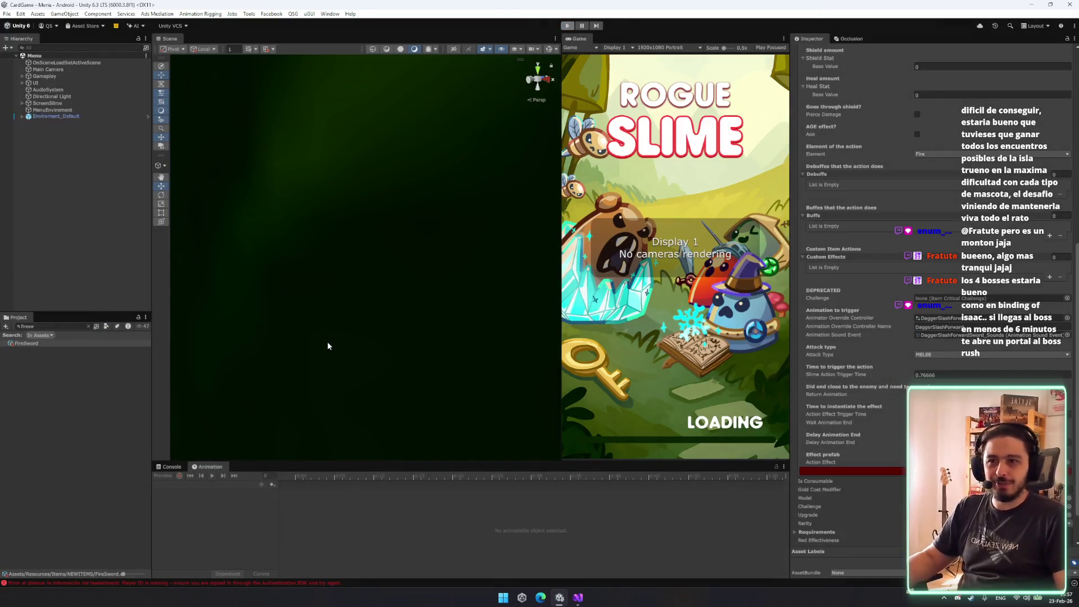
key(BackSpace)
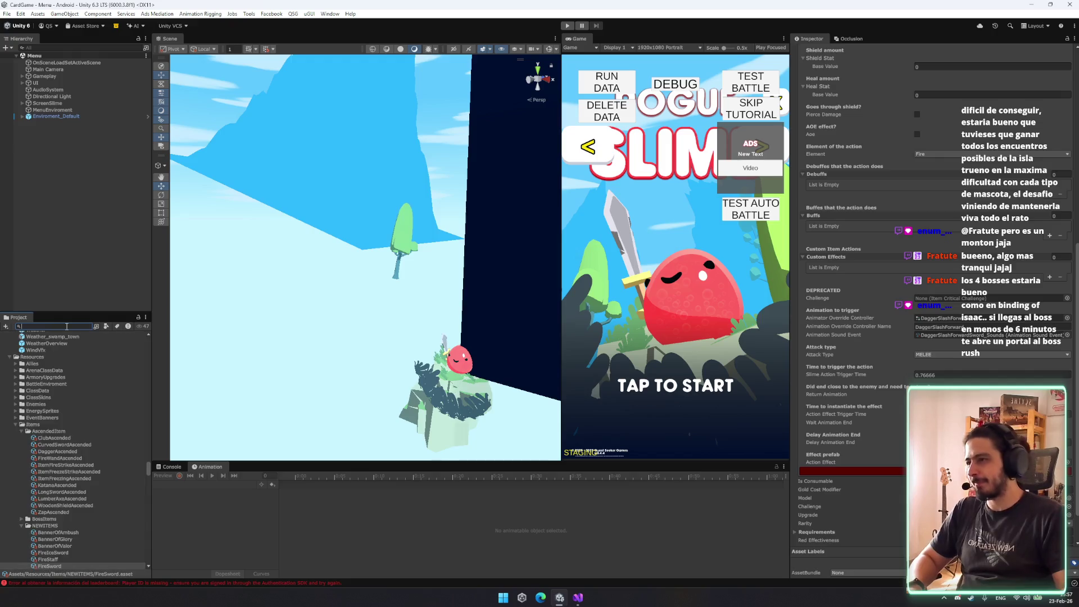
scroll(79, 505, down, 4)
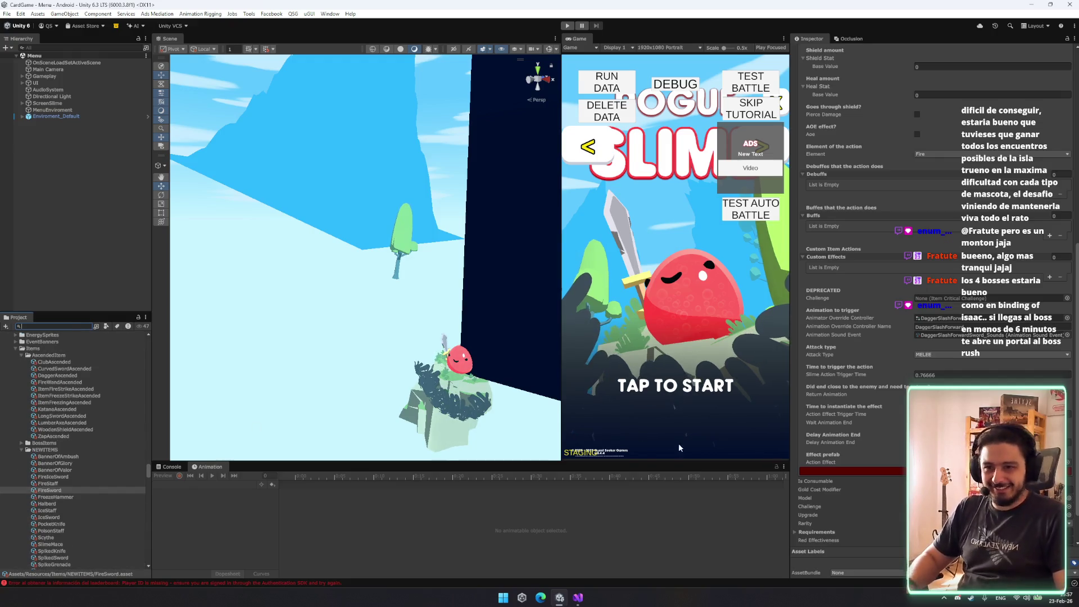